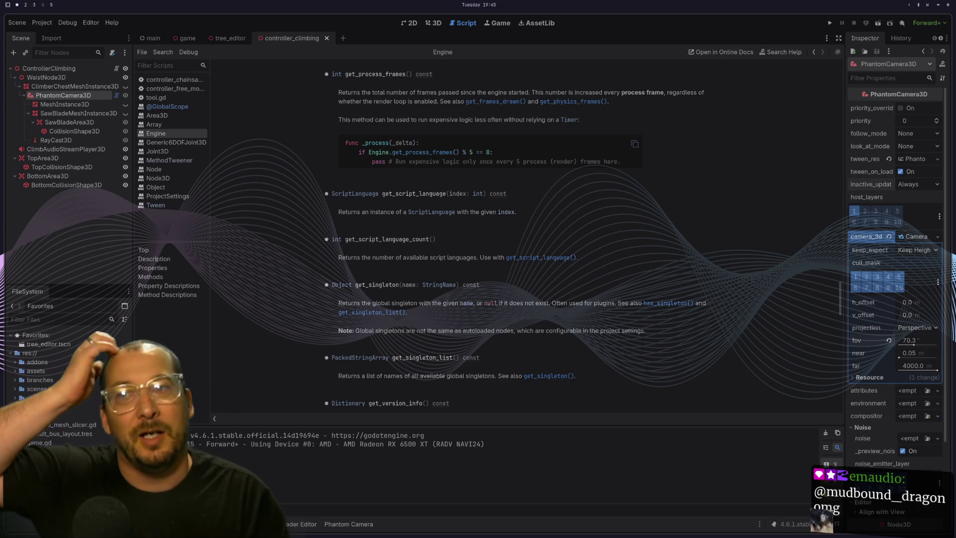
# Select the get_script_language description line, then run the tree-climbing project from the toolbar.
pyautogui.tripleClick(389, 218)
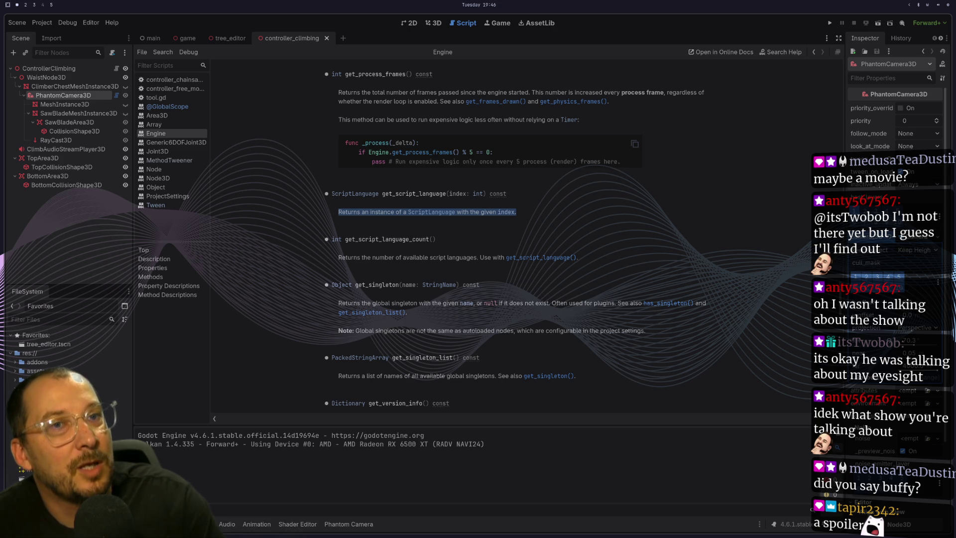
pyautogui.click(831, 23)
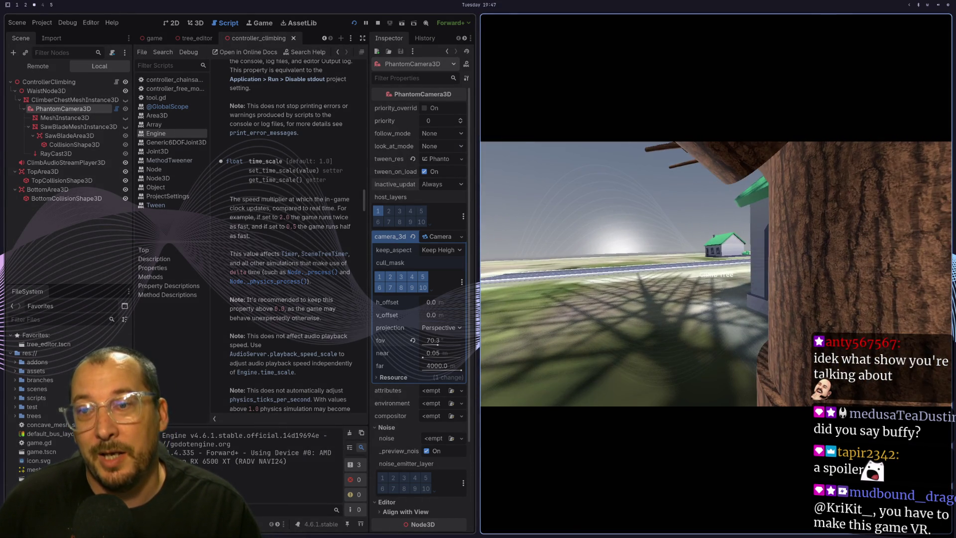
# Stop the running game with F8 and relaunch the tree-climbing project.
pyautogui.press('F8')
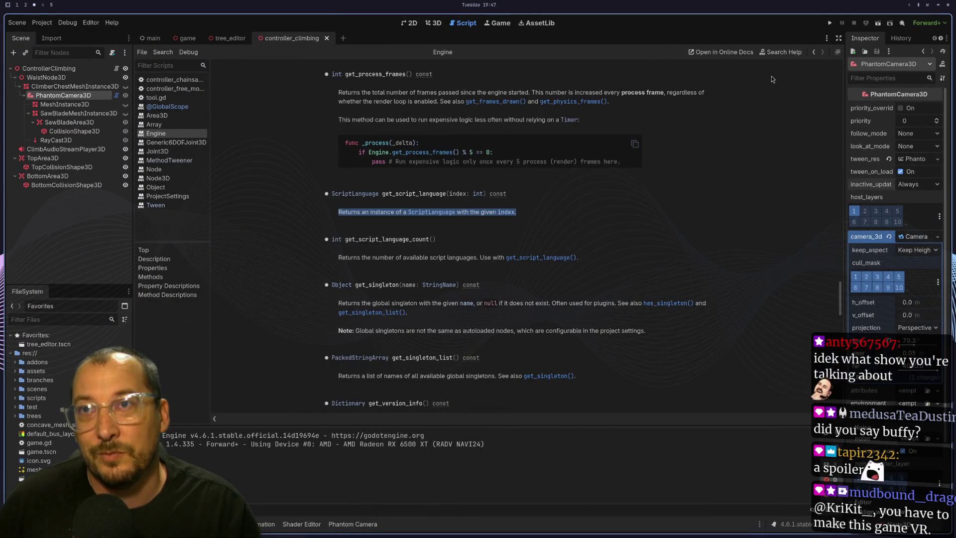
pyautogui.click(829, 22)
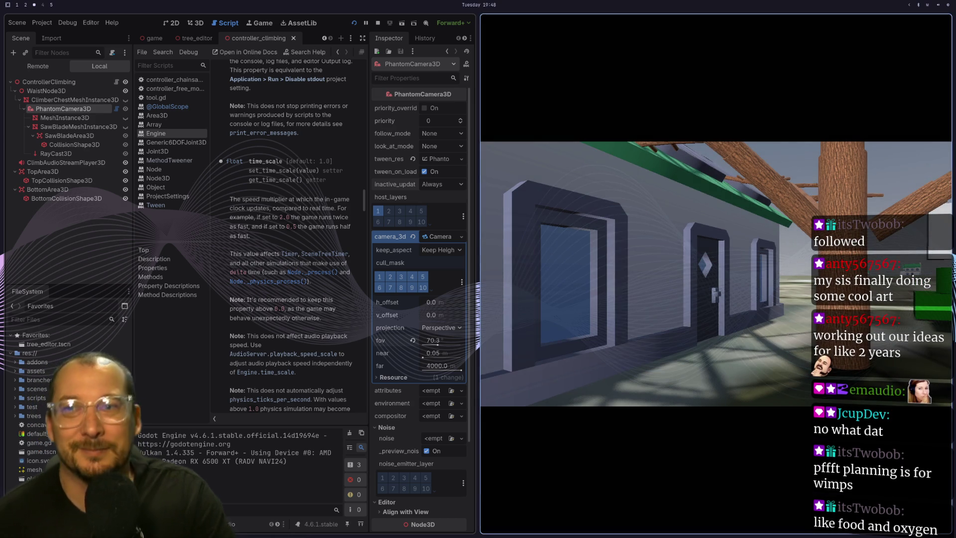
# Walk forward to the tree and climb the trunk to the branches with E.
pyautogui.press('w')
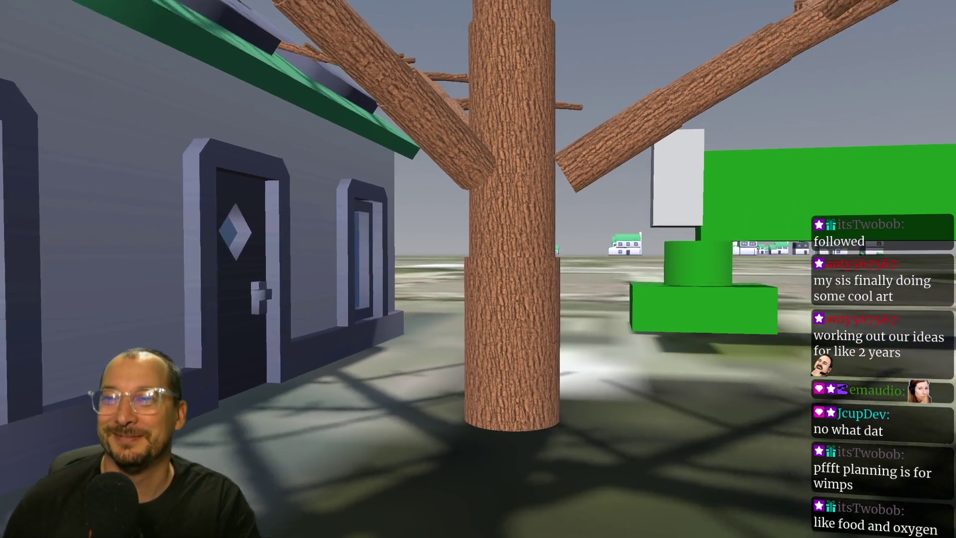
pyautogui.press('e')
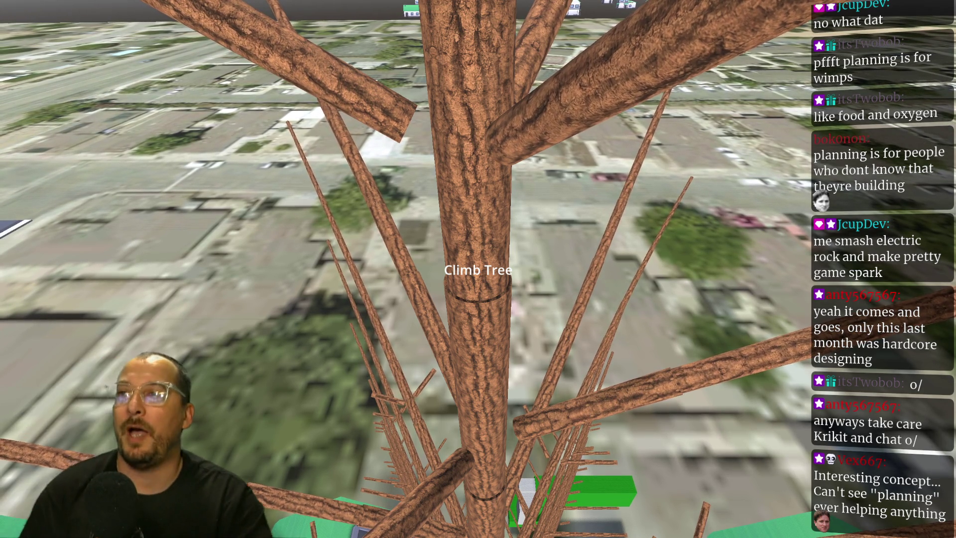
# Descend to the trunk base, then stop the game to return to the editor.
pyautogui.press('e')
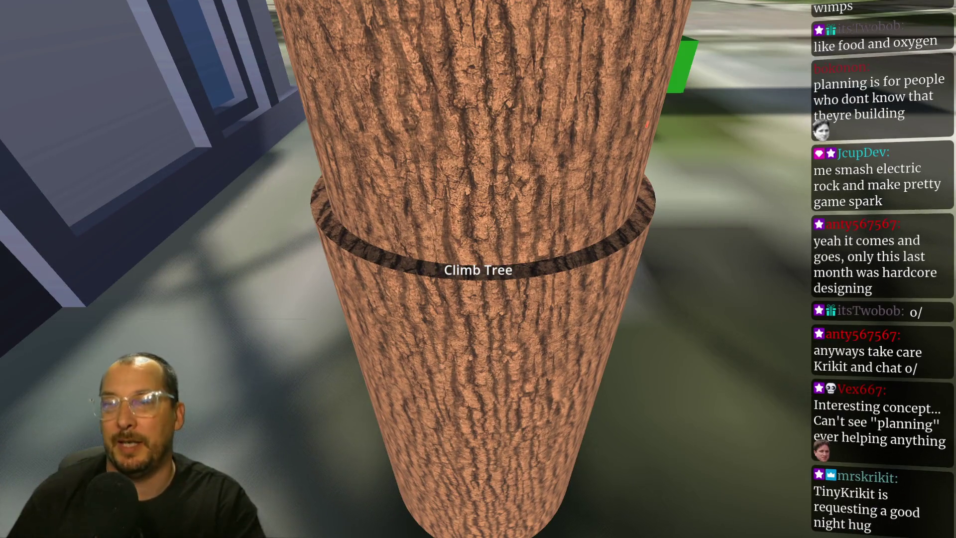
pyautogui.press('F8')
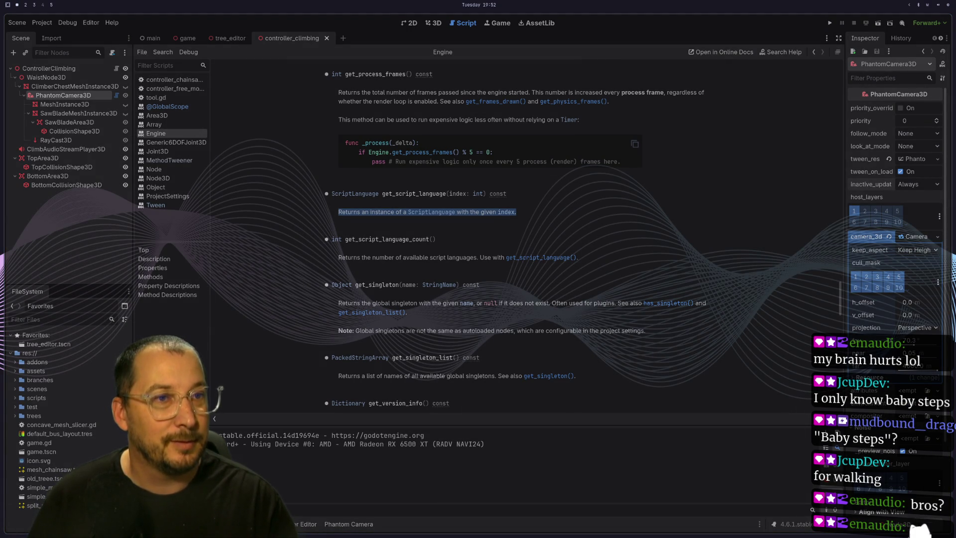
# Switch workspaces (super+3) to the Big Walk trailer page.
pyautogui.press('super+3')
# Make the Big Walk trailer full screen and start playback.
pyautogui.press('f')
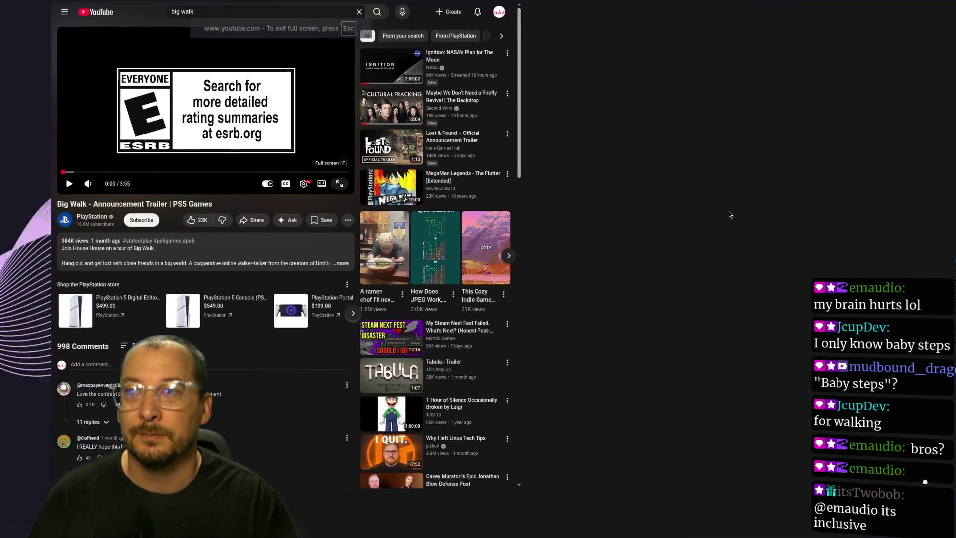
pyautogui.press('space')
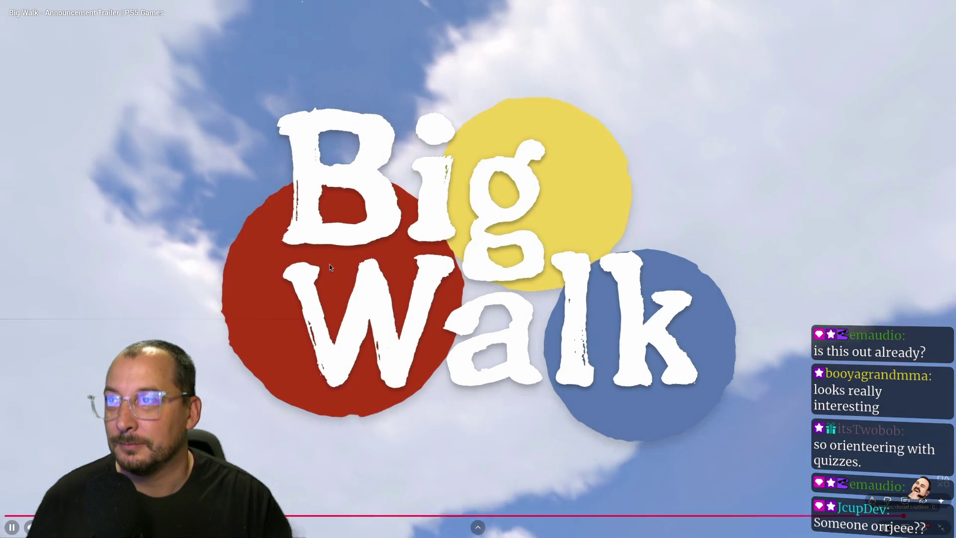
# Exit full-screen playback and switch back to the Godot editor.
pyautogui.press('Escape')
pyautogui.hotkey('alt', 'Tab')
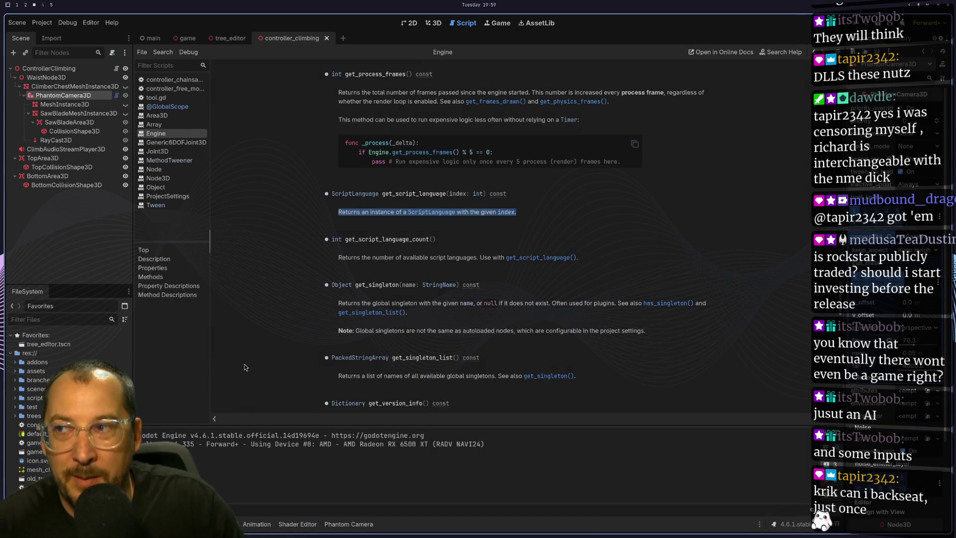
# Clear the selected docs text and switch to controller_climbing.gd in Neovim.
pyautogui.click(253, 309)
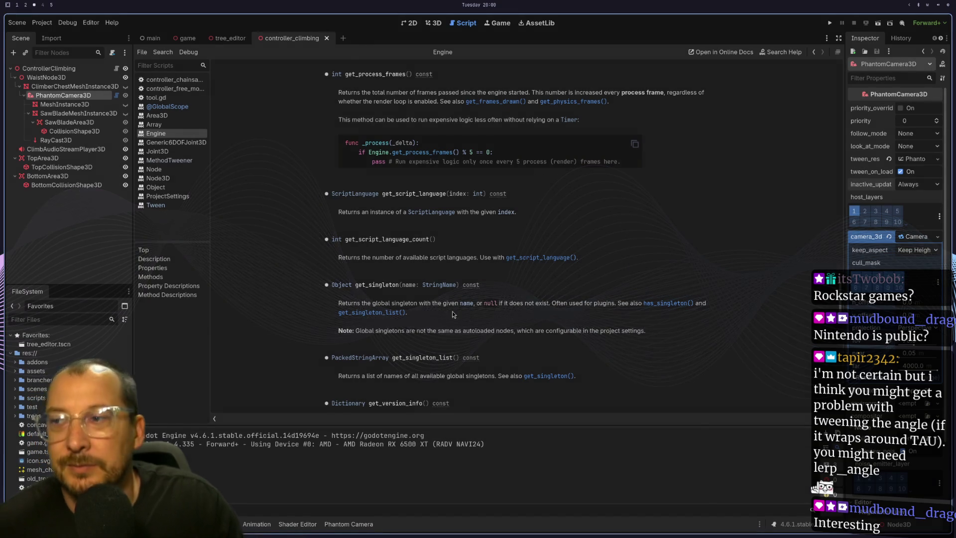
pyautogui.press('super+2')
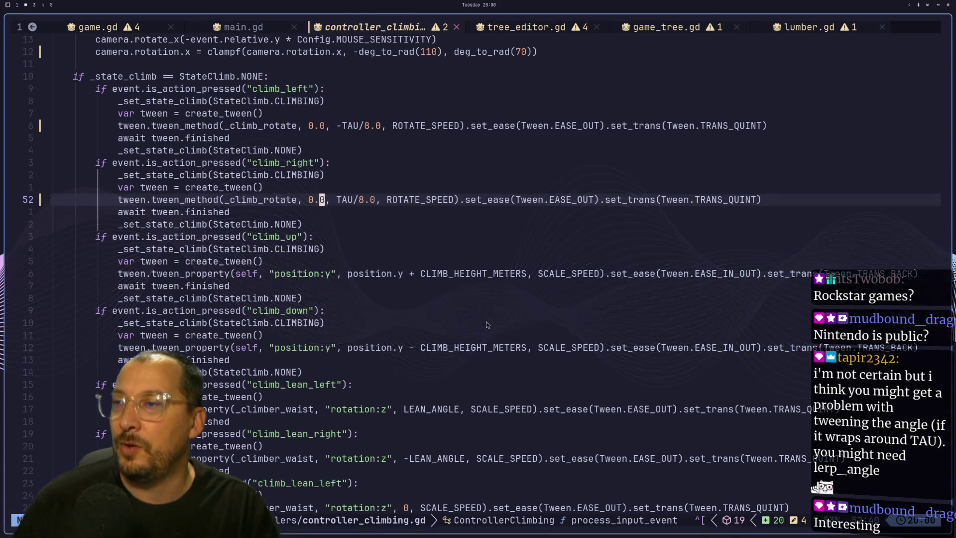
pyautogui.scroll(-4, 381, 261)
pyautogui.scroll(-2, 380, 261)
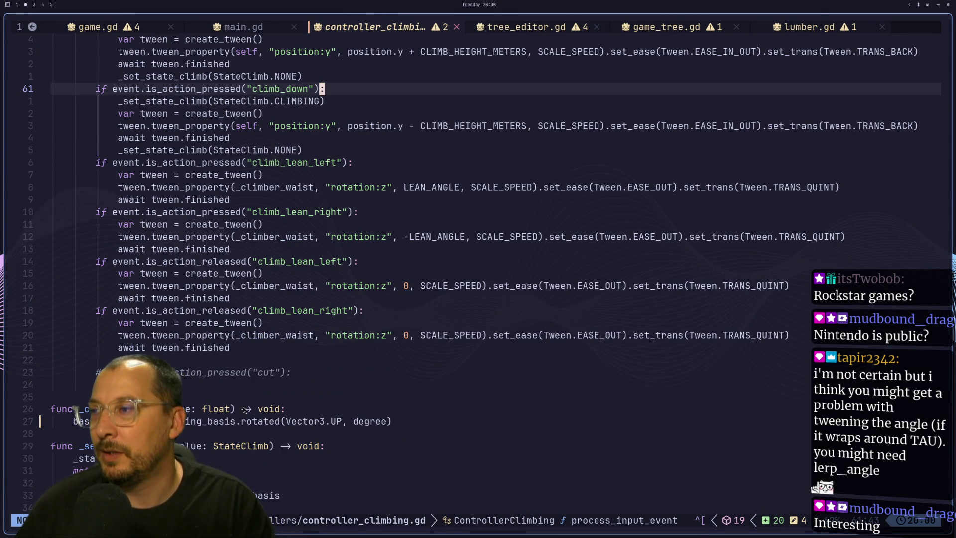
pyautogui.click(251, 427)
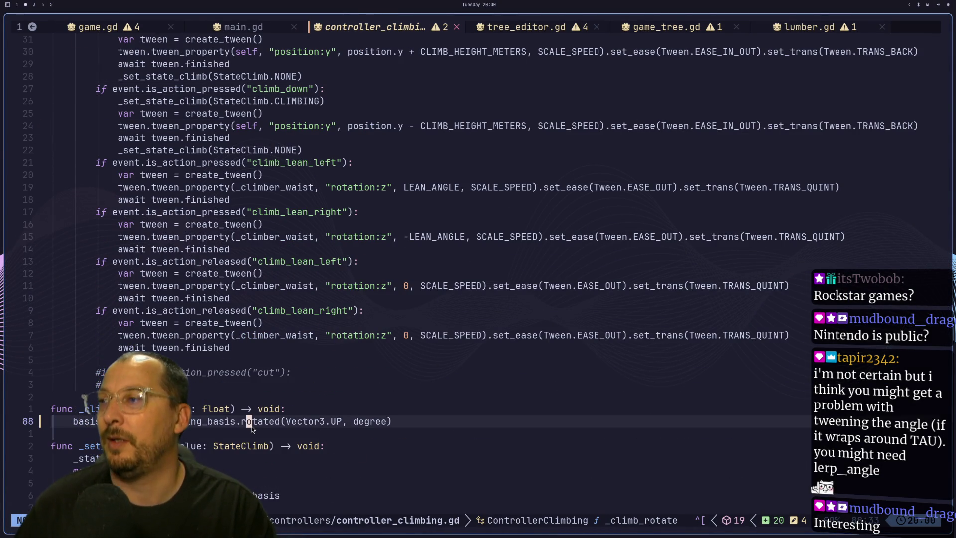
pyautogui.press('h')
pyautogui.press('l')
pyautogui.press('l')
pyautogui.press('h')
pyautogui.press('h')
pyautogui.press('h')
pyautogui.press('h')
pyautogui.press('h')
pyautogui.press('h')
pyautogui.press('h')
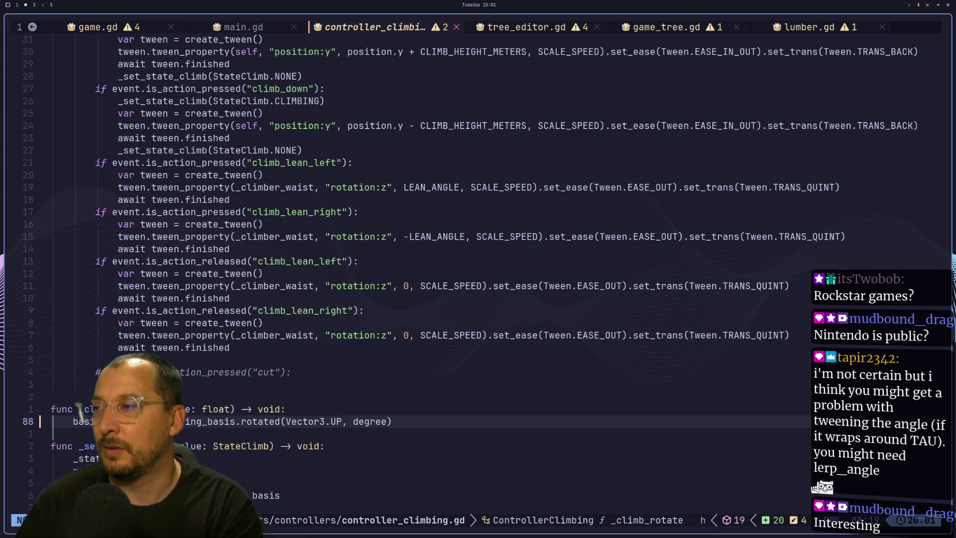
pyautogui.press('h')
pyautogui.press('h')
pyautogui.press('h')
pyautogui.press('k')
pyautogui.press('k')
pyautogui.press('k')
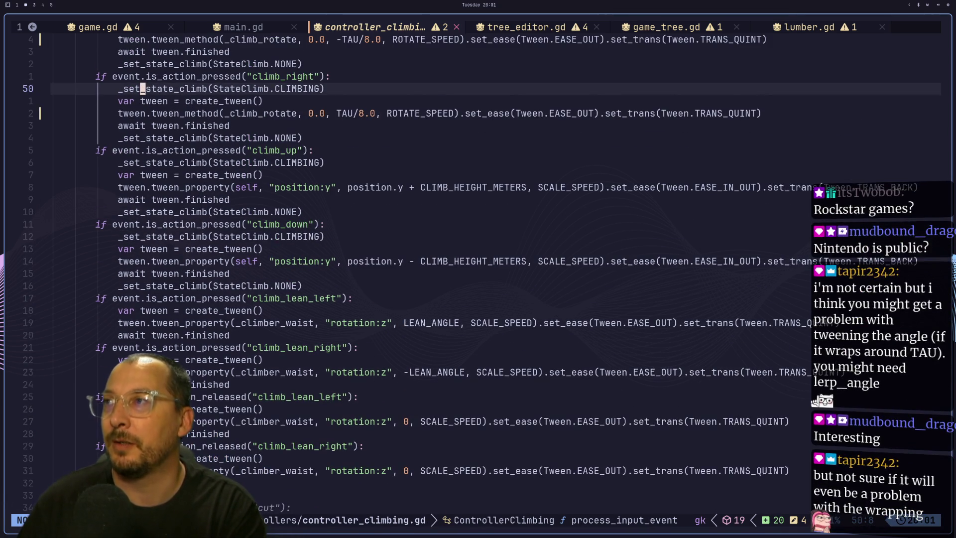
pyautogui.press('k')
pyautogui.press('k')
pyautogui.press('k')
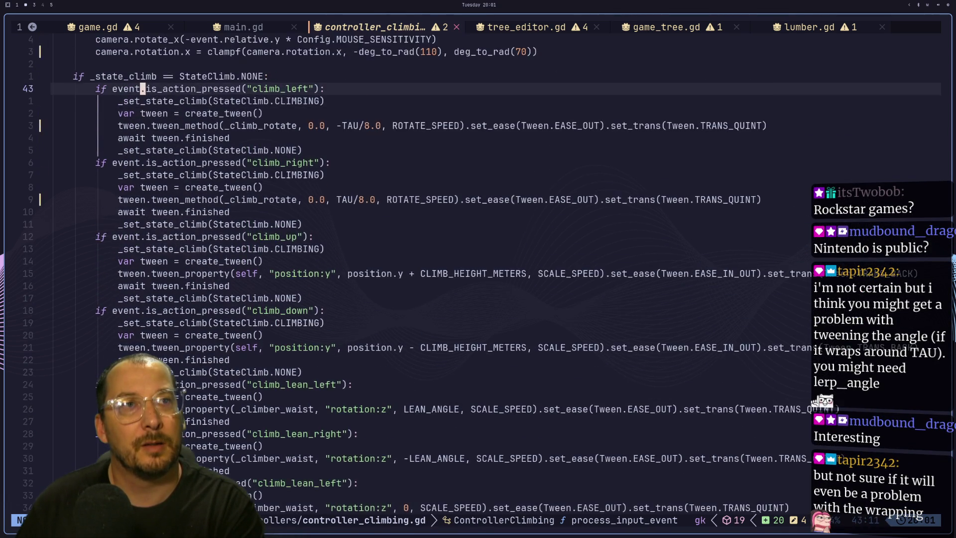
pyautogui.press('k')
pyautogui.press('k')
pyautogui.press('k')
pyautogui.press('j')
pyautogui.press('j')
pyautogui.press('j')
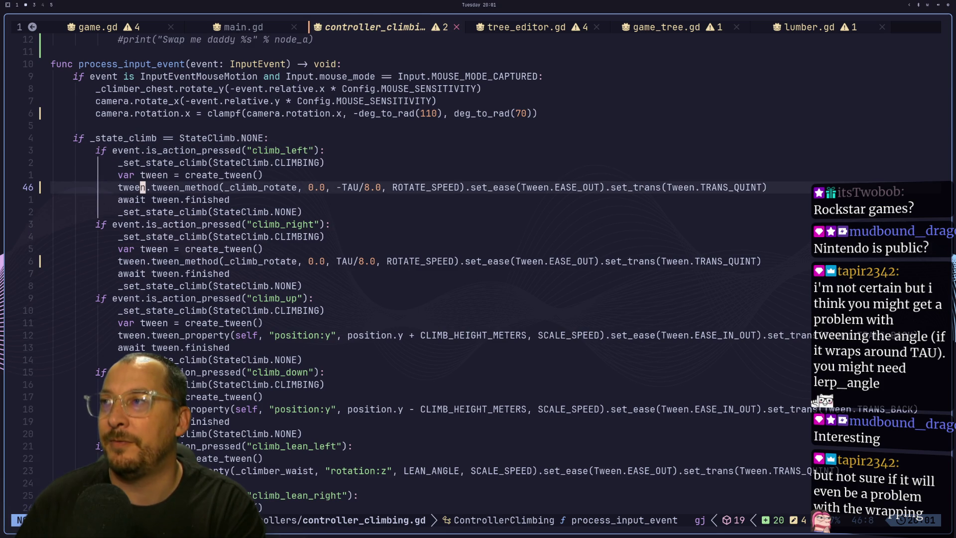
pyautogui.press('k')
pyautogui.press('k')
pyautogui.press('k')
pyautogui.press('j')
pyautogui.press('j')
pyautogui.press('j')
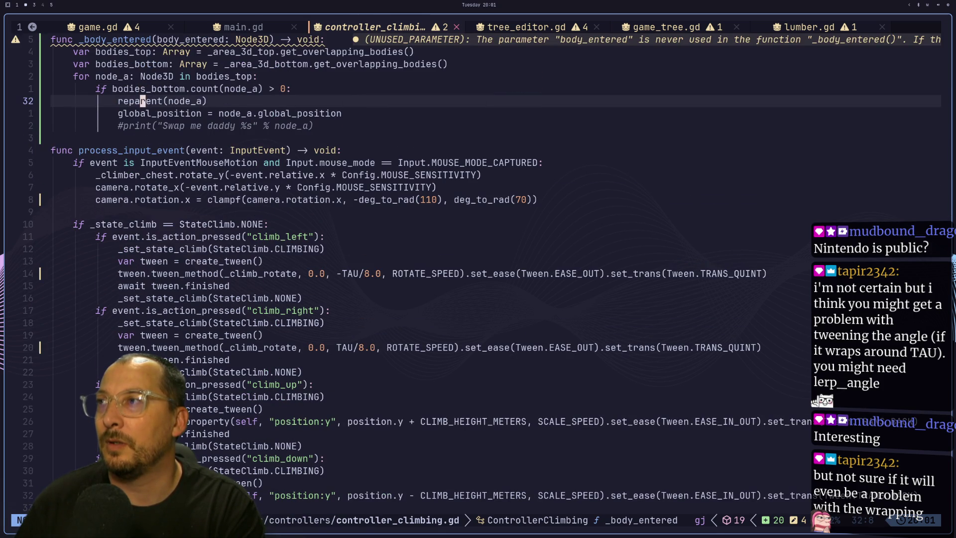
pyautogui.press('k')
pyautogui.press('j')
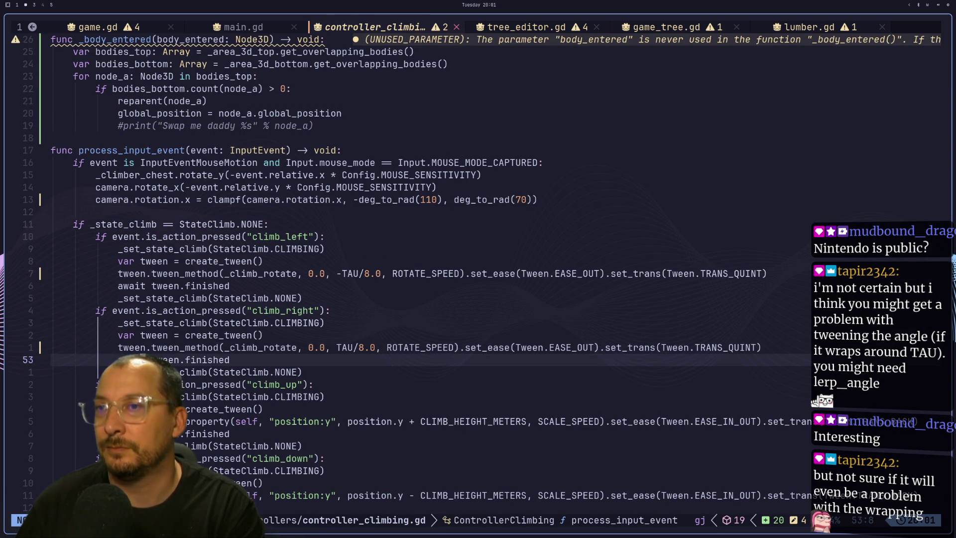
pyautogui.press('j')
pyautogui.press('j')
pyautogui.press('j')
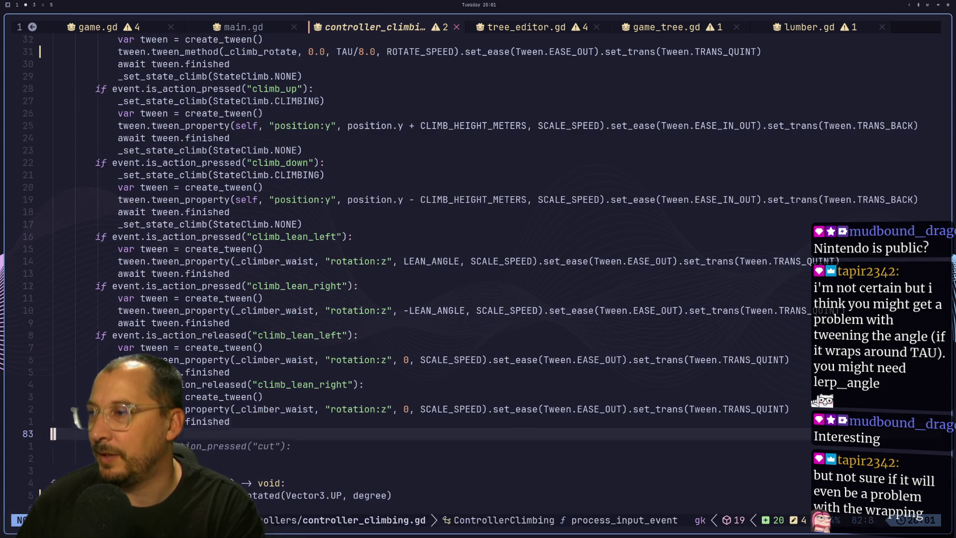
pyautogui.press('j')
pyautogui.press('j')
pyautogui.press('j')
pyautogui.press('*')
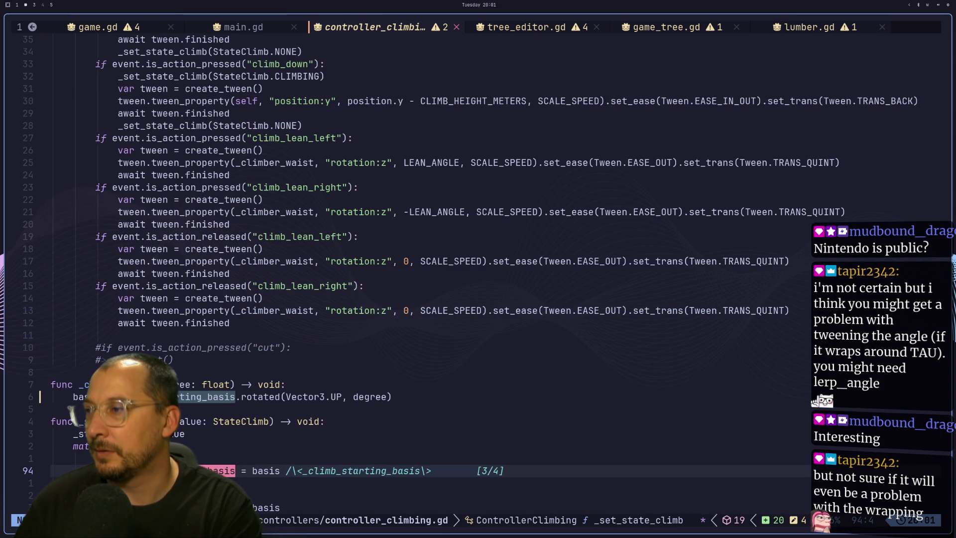
pyautogui.press('N')
pyautogui.press('N')
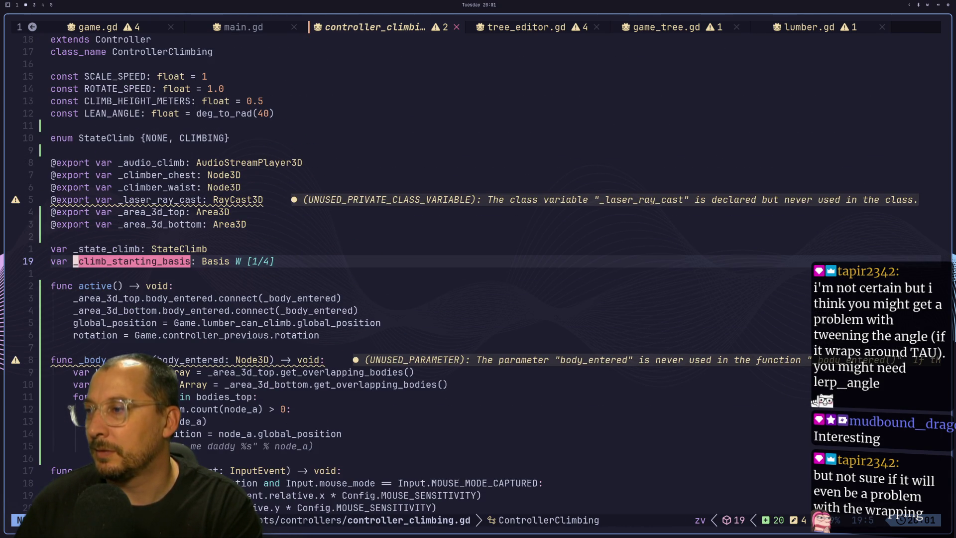
pyautogui.press('n')
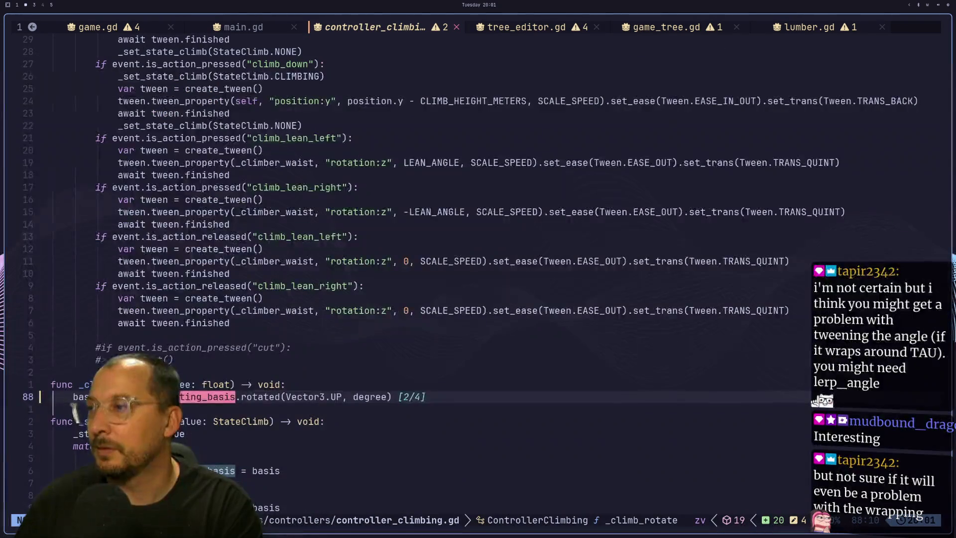
pyautogui.press('j')
pyautogui.press('j')
pyautogui.press('j')
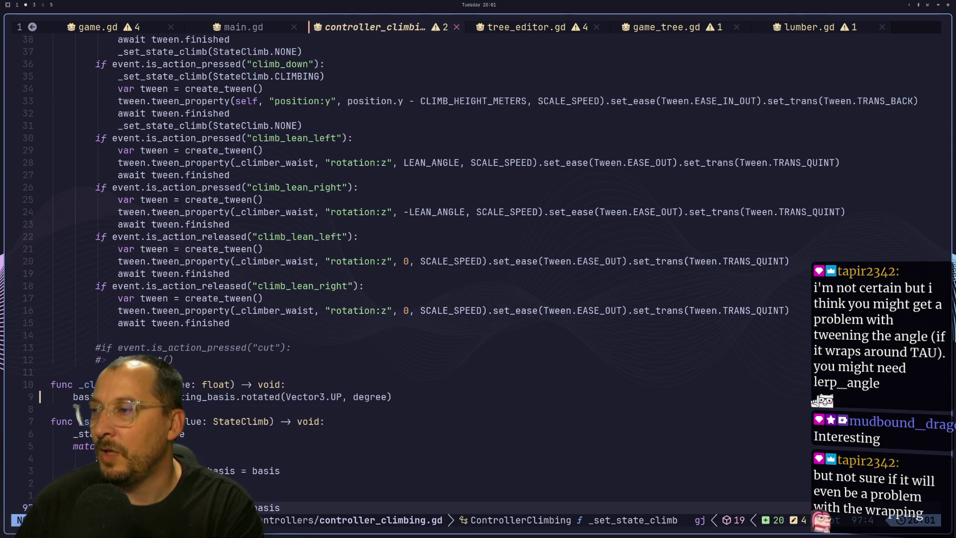
pyautogui.press('k')
pyautogui.press('k')
pyautogui.press('k')
pyautogui.press('j')
pyautogui.press('j')
pyautogui.press('j')
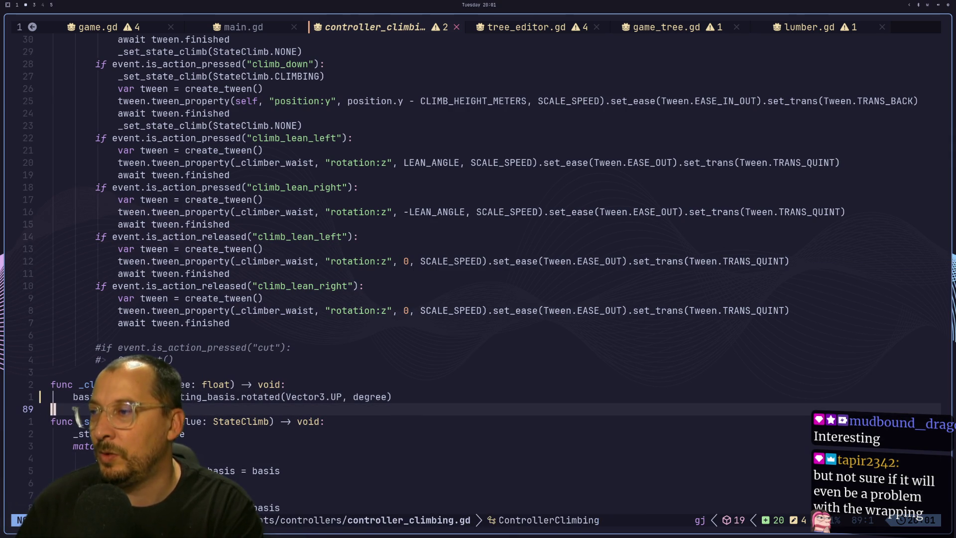
pyautogui.press('j')
pyautogui.press('j')
pyautogui.press('j')
pyautogui.press('k')
pyautogui.press('k')
pyautogui.press('k')
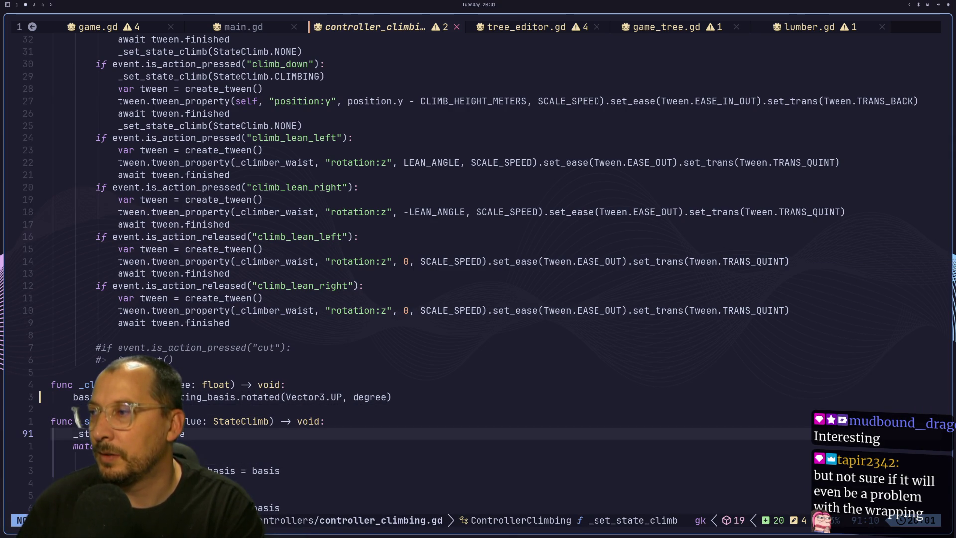
pyautogui.press('j')
pyautogui.press('j')
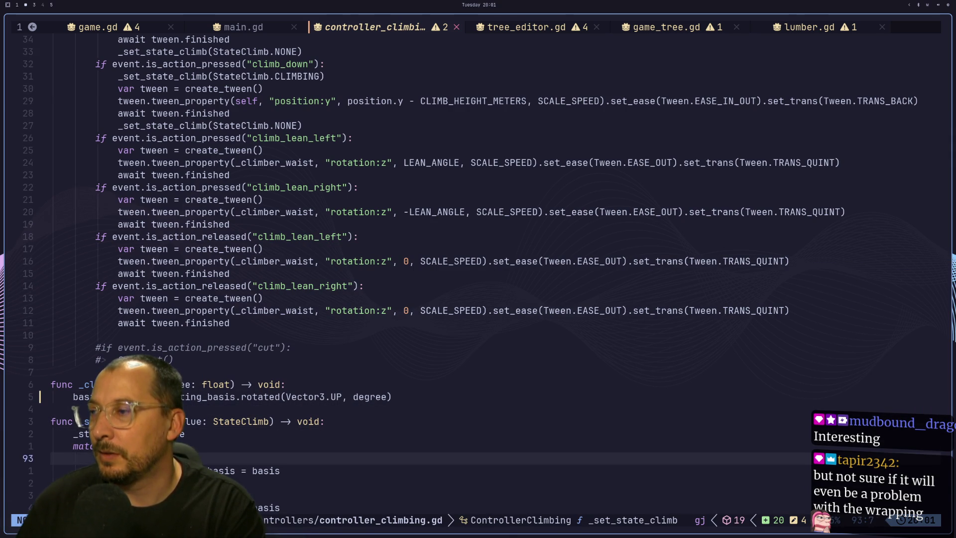
pyautogui.press('j')
pyautogui.press('j')
pyautogui.press('j')
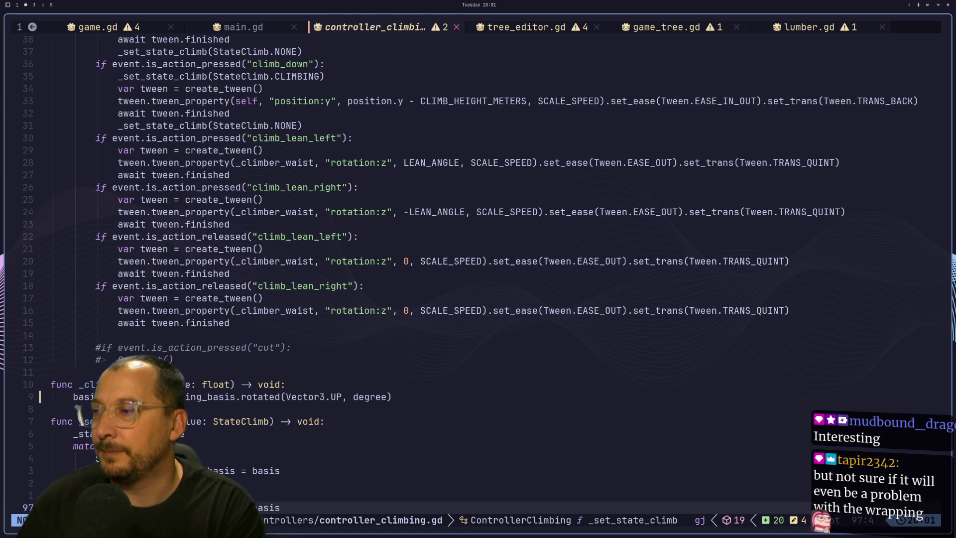
pyautogui.press('k')
pyautogui.press('k')
pyautogui.press('k')
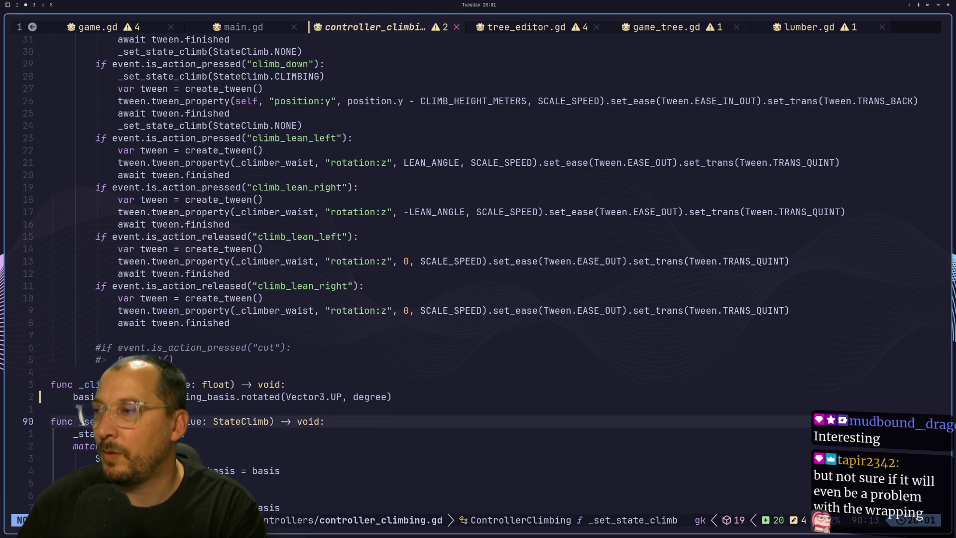
pyautogui.press('l')
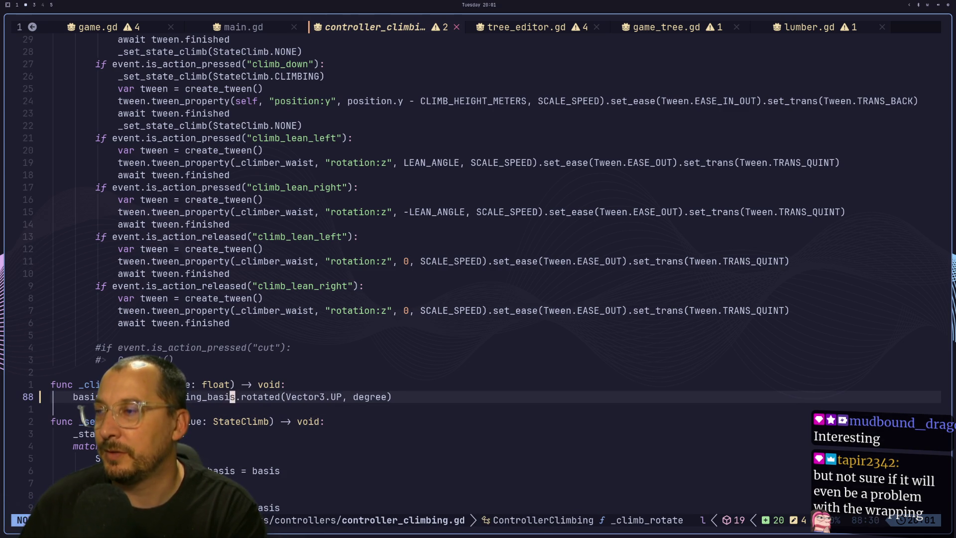
pyautogui.press('l')
pyautogui.press('l')
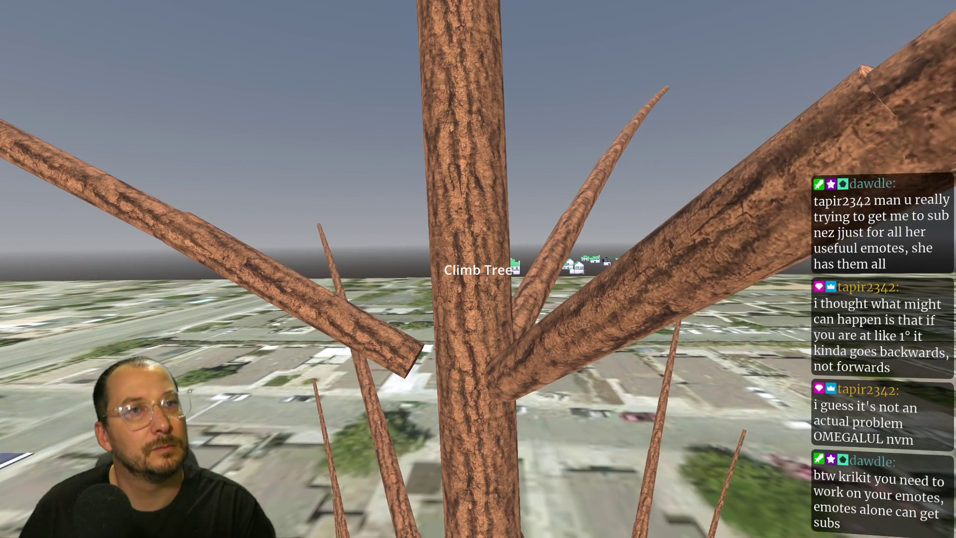
# Stop the running game and scroll the Engine reference around get_physics_frames and get_process_frames.
pyautogui.press('Escape')
pyautogui.scroll(-3, 568, 325)
pyautogui.scroll(5, 567, 325)
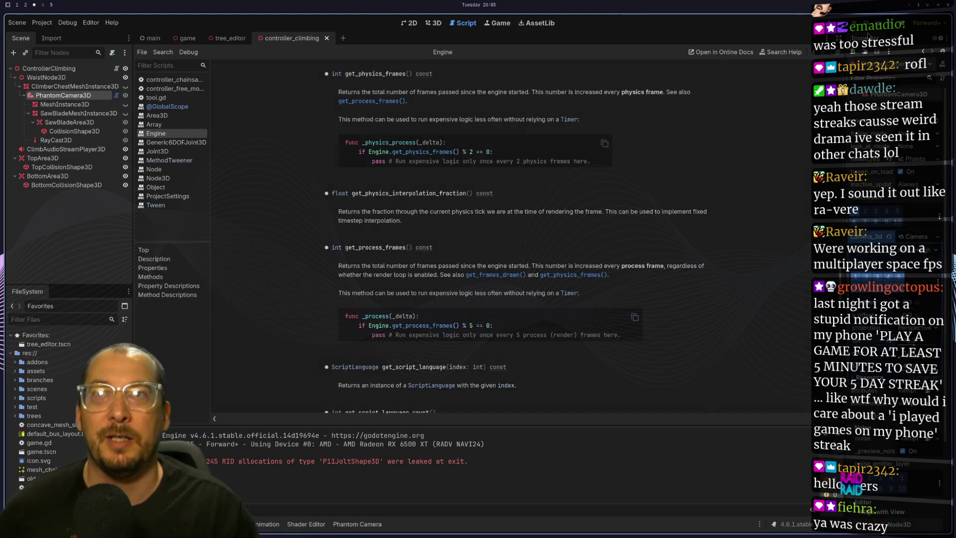
# Run the game with F5, walk up to the tree trunk, then stop it.
pyautogui.press('F5')
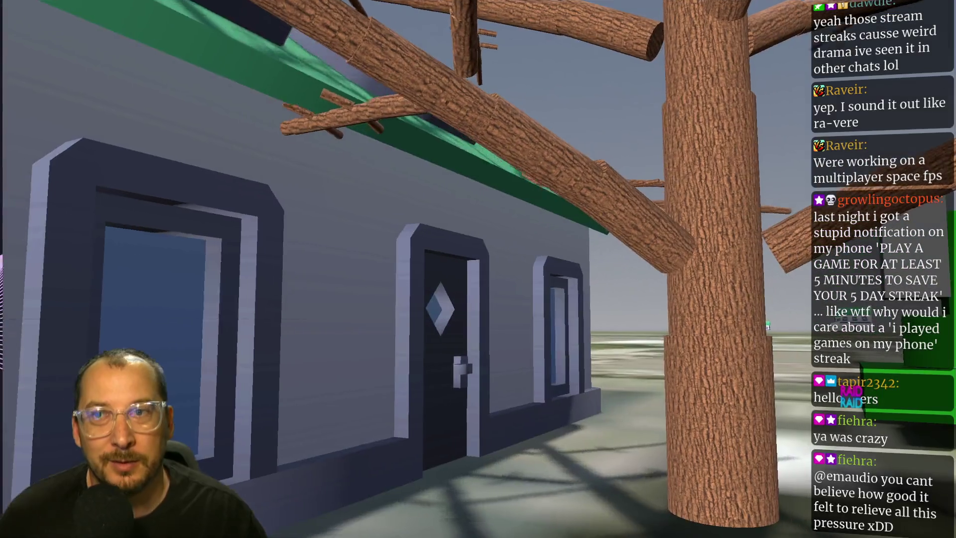
pyautogui.press('w')
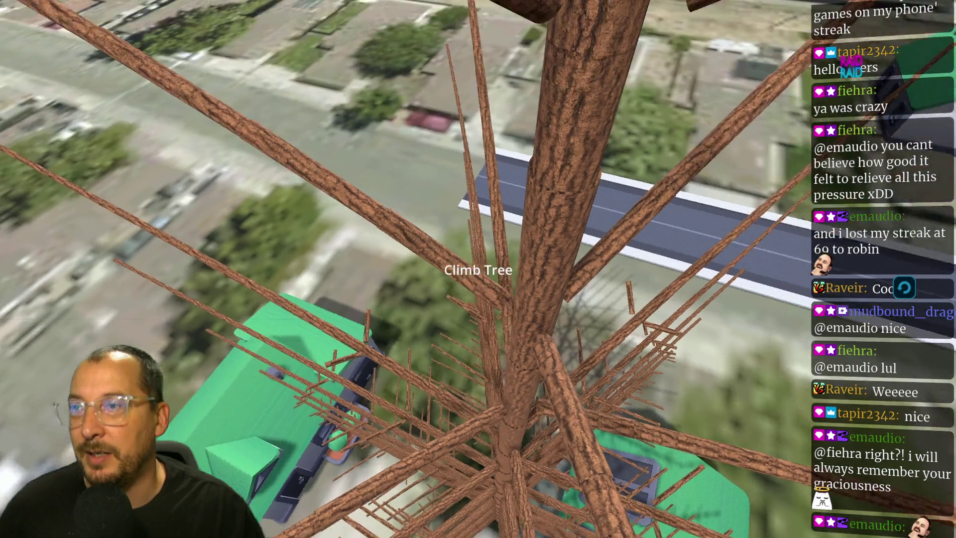
pyautogui.press('F8')
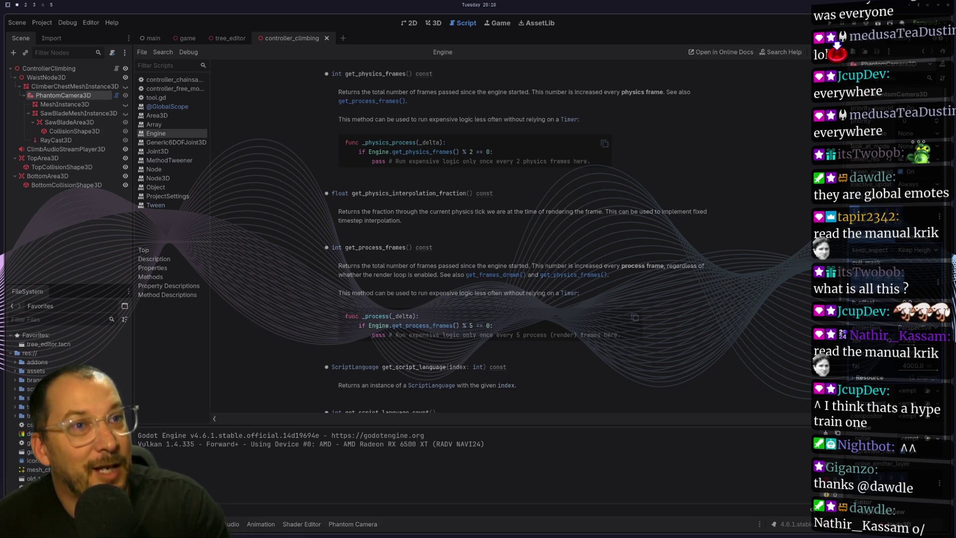
pyautogui.scroll(5, 543, 199)
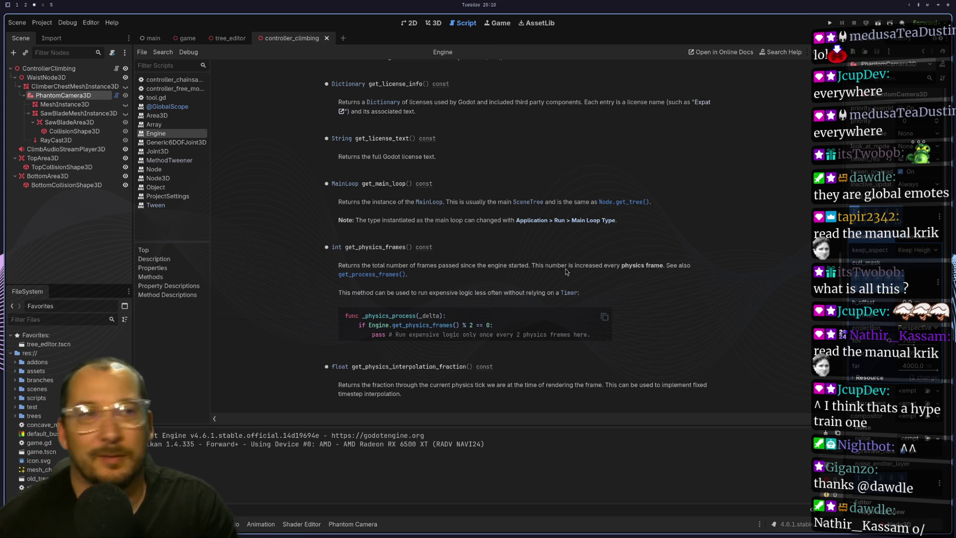
pyautogui.press('super+2')
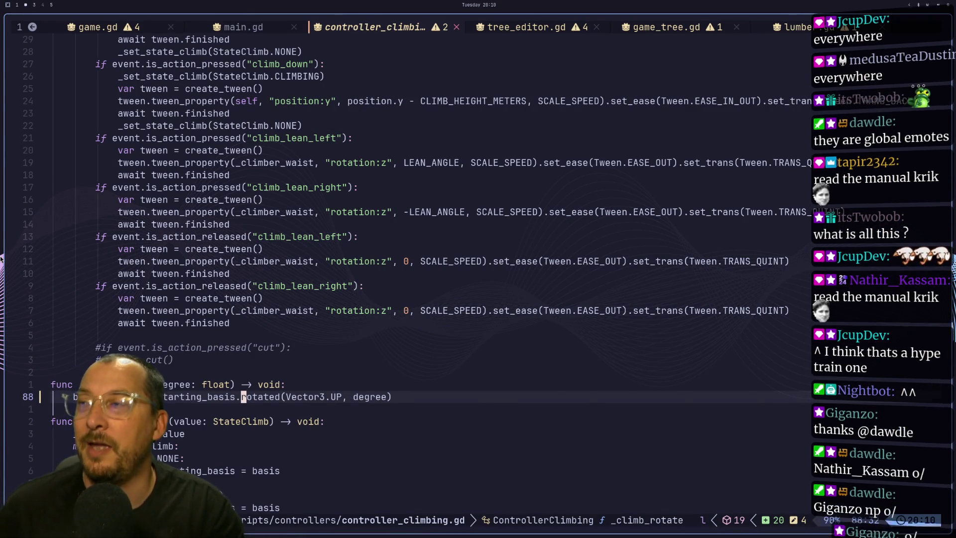
# Move the cursor up from the climb_lean_left tween to the climb_left tween's 0.0 start value.
pyautogui.press('Escape')
pyautogui.click(227, 162)
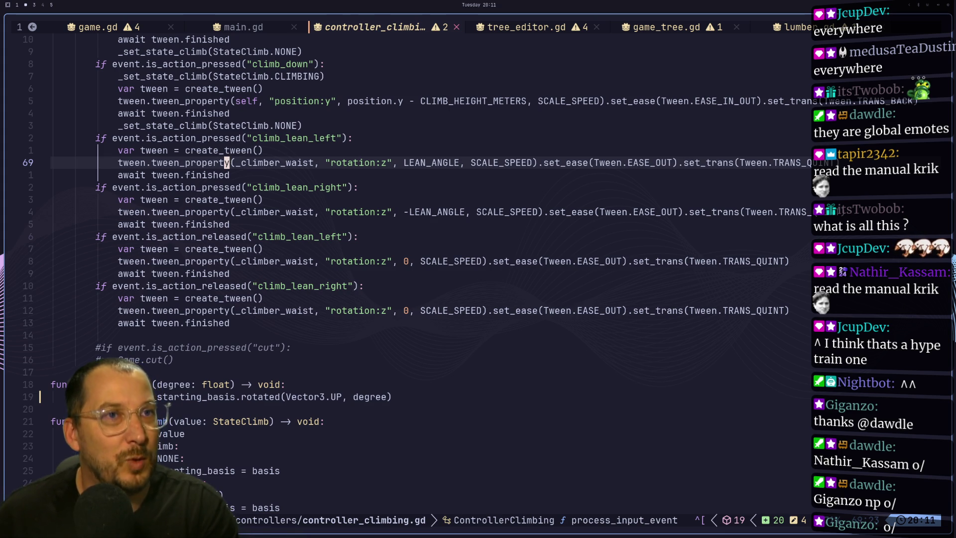
pyautogui.press('g')
pyautogui.press('k')
pyautogui.press('g')
pyautogui.press('k')
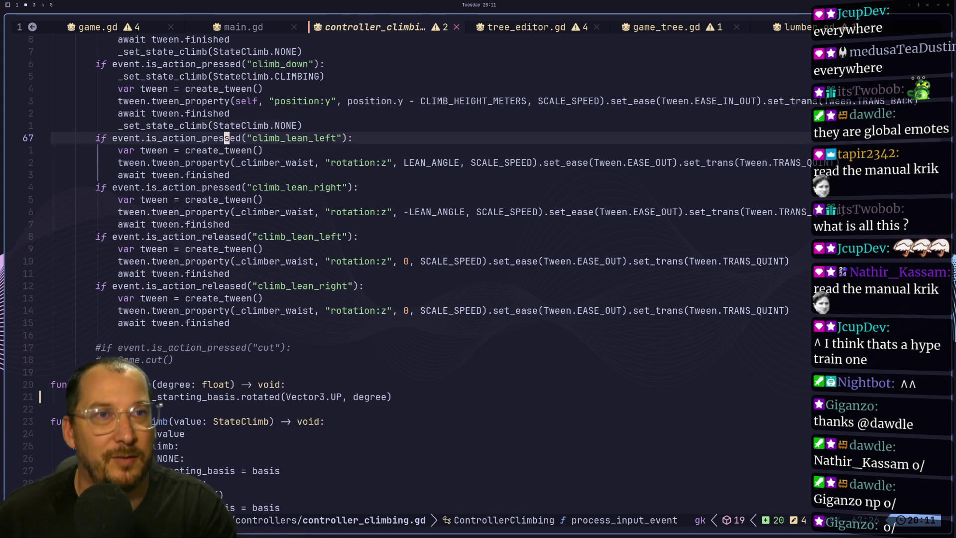
pyautogui.press('g')
pyautogui.press('k')
pyautogui.press('g')
pyautogui.press('k')
pyautogui.press('g')
pyautogui.press('k')
pyautogui.press('g')
pyautogui.press('k')
pyautogui.press('g')
pyautogui.press('k')
pyautogui.press('g')
pyautogui.press('k')
pyautogui.press('g')
pyautogui.press('k')
pyautogui.press('g')
pyautogui.press('k')
pyautogui.press('g')
pyautogui.press('k')
pyautogui.press('g')
pyautogui.press('k')
pyautogui.press('g')
pyautogui.press('k')
pyautogui.press('g')
pyautogui.press('k')
pyautogui.press('g')
pyautogui.press('k')
pyautogui.press('g')
pyautogui.press('k')
pyautogui.press('g')
pyautogui.press('k')
pyautogui.press('g')
pyautogui.press('k')
pyautogui.press('g')
pyautogui.press('k')
pyautogui.press('g')
pyautogui.press('k')
pyautogui.press('g')
pyautogui.press('k')
pyautogui.press('g')
pyautogui.press('k')
pyautogui.press('g')
pyautogui.press('k')
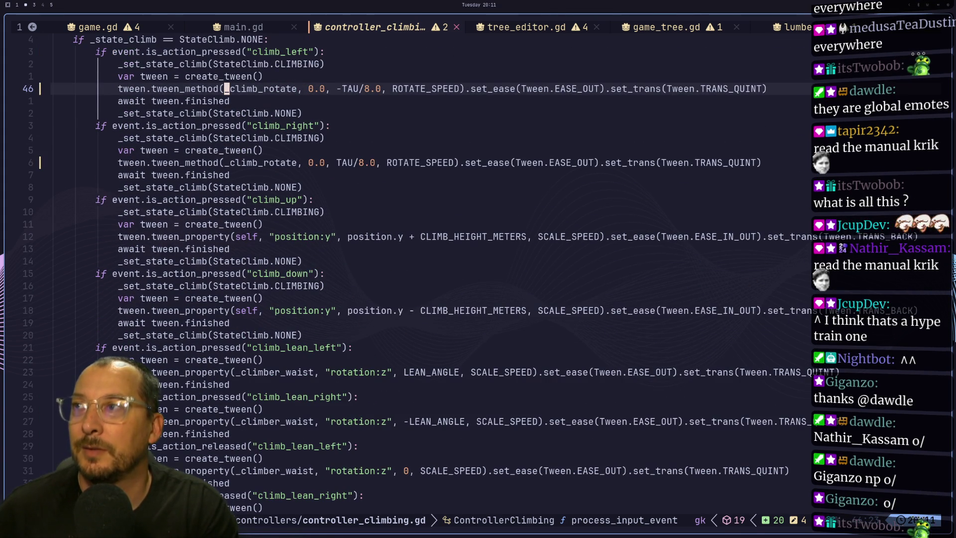
pyautogui.press('l')
pyautogui.press('l')
pyautogui.press('l')
pyautogui.press('l')
pyautogui.press('l')
pyautogui.press('l')
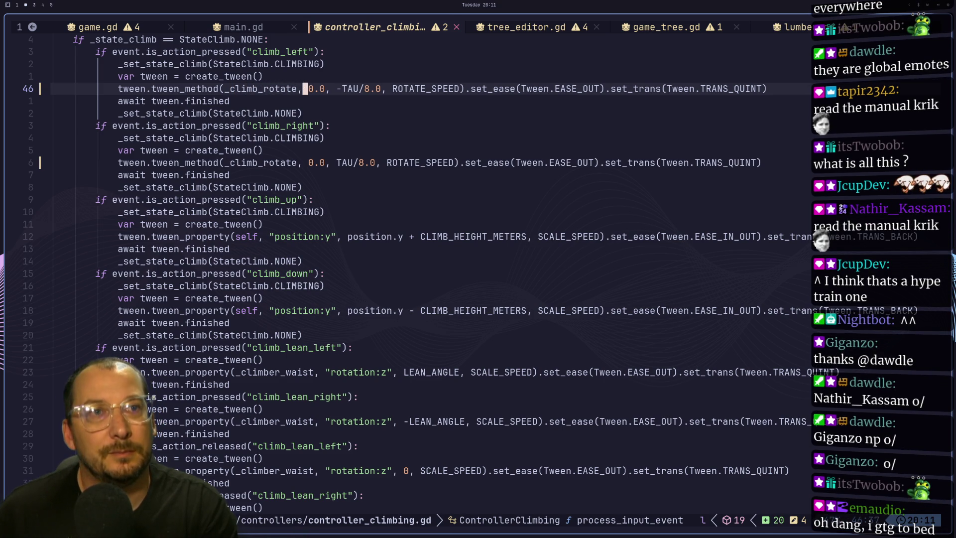
pyautogui.press('l')
pyautogui.press('h')
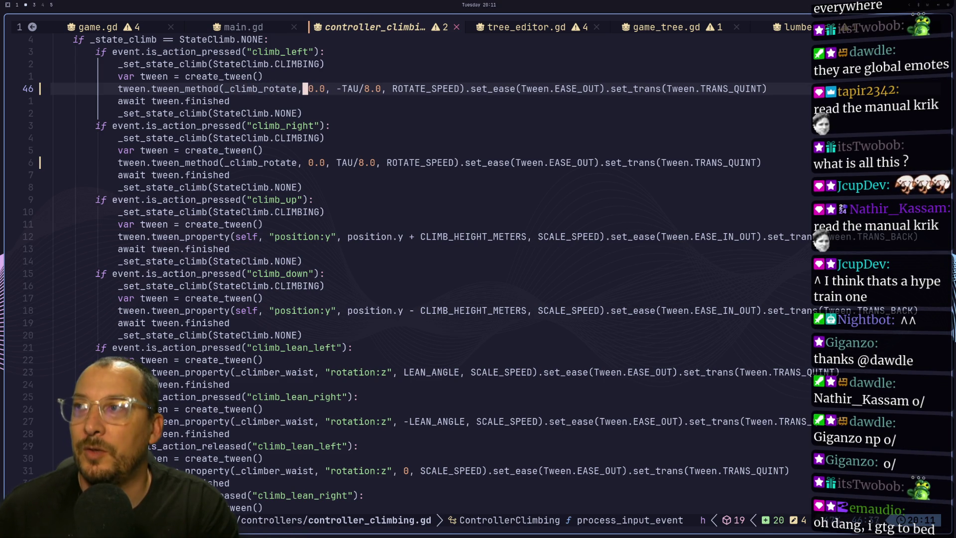
pyautogui.press('l')
pyautogui.press('l')
pyautogui.press('l')
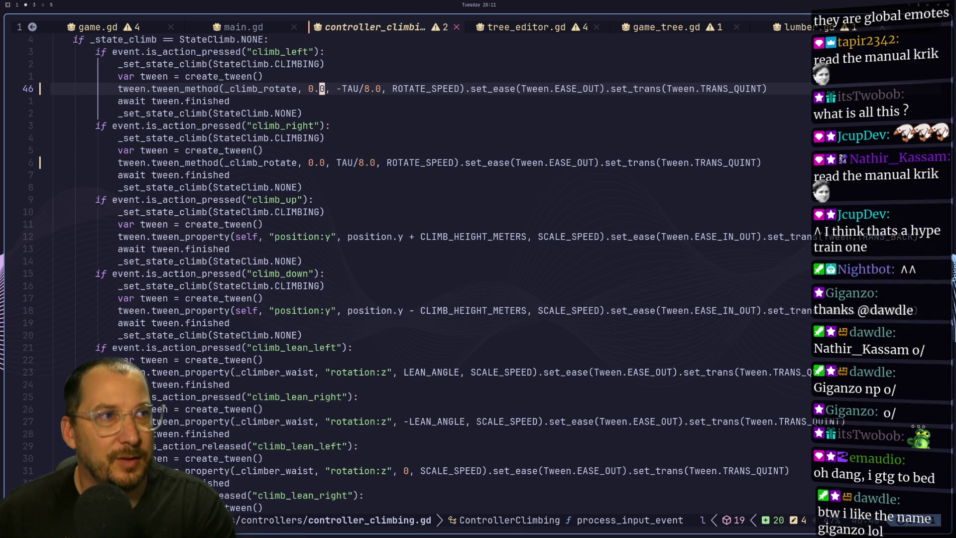
pyautogui.press('h')
pyautogui.press('h')
pyautogui.press('h')
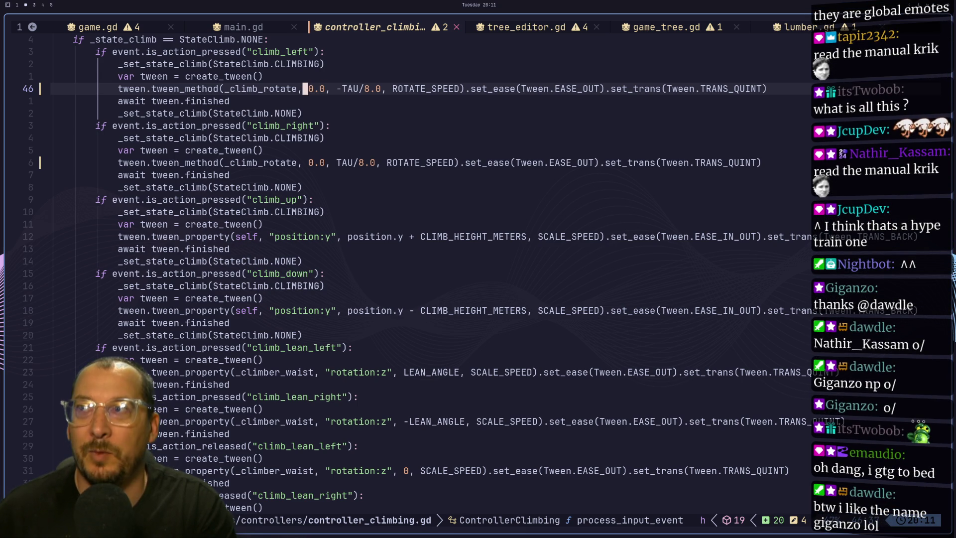
# Try shortening line 46's start value 0.0 to 0, undo it, and save with :w.
pyautogui.click(198, 89)
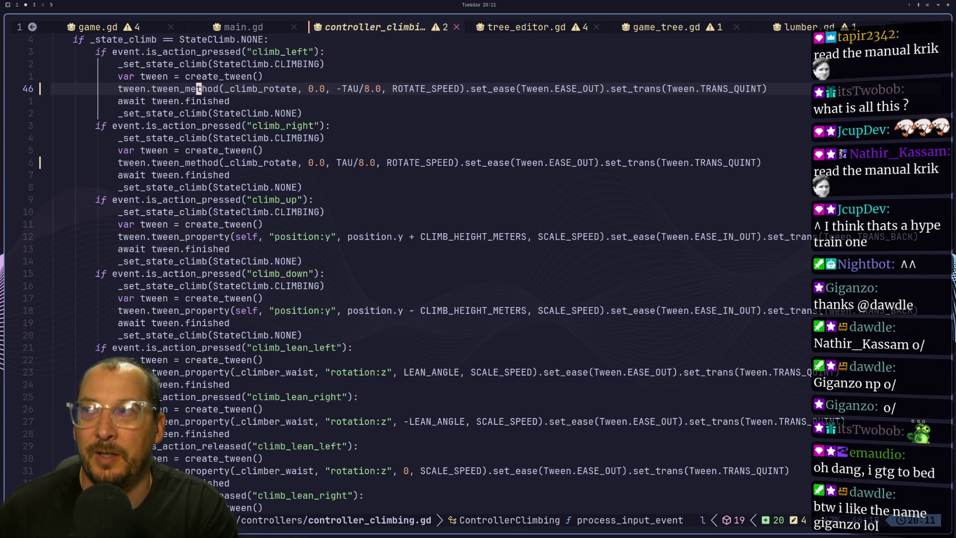
pyautogui.press('w')
pyautogui.press('w')
pyautogui.press('w')
pyautogui.press('h')
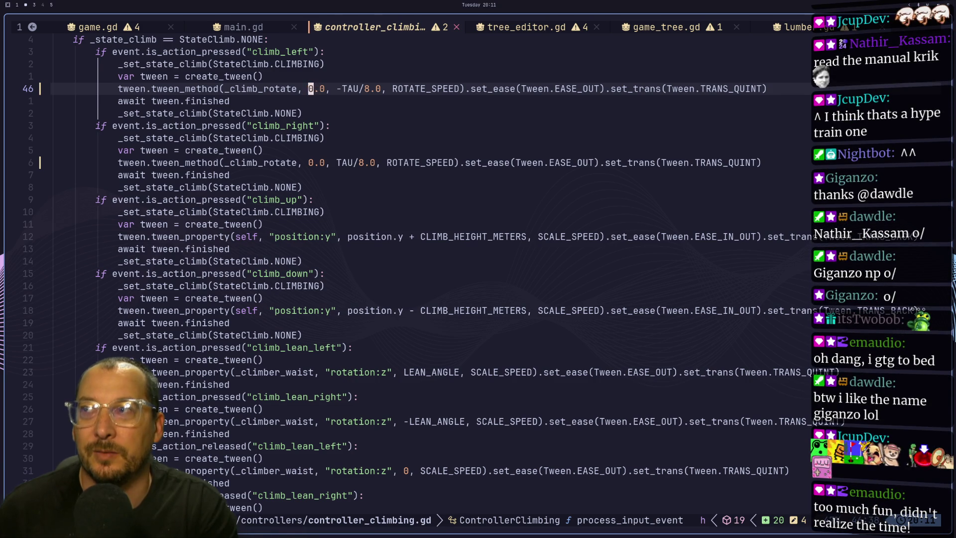
pyautogui.press('l')
pyautogui.press('l')
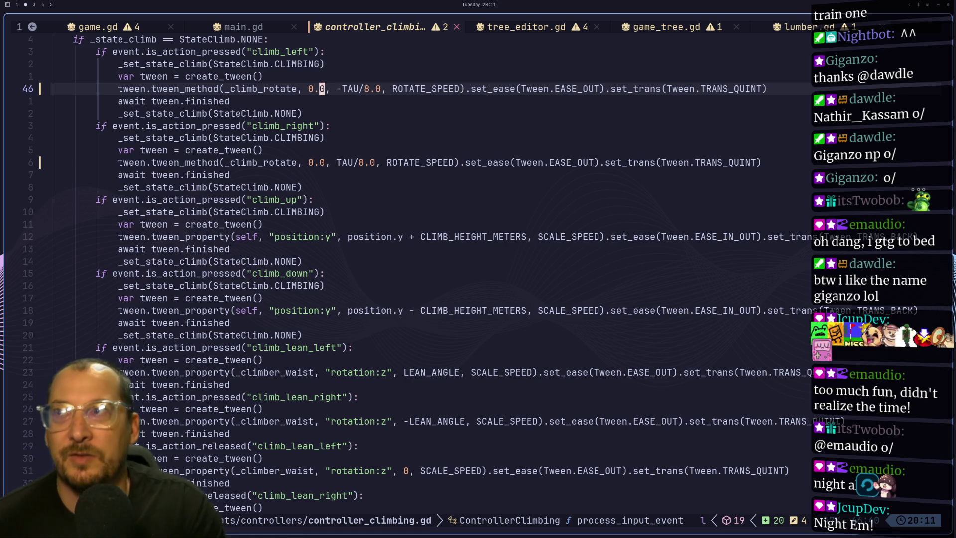
pyautogui.press('a')
pyautogui.press('BackSpace')
pyautogui.press('BackSpace')
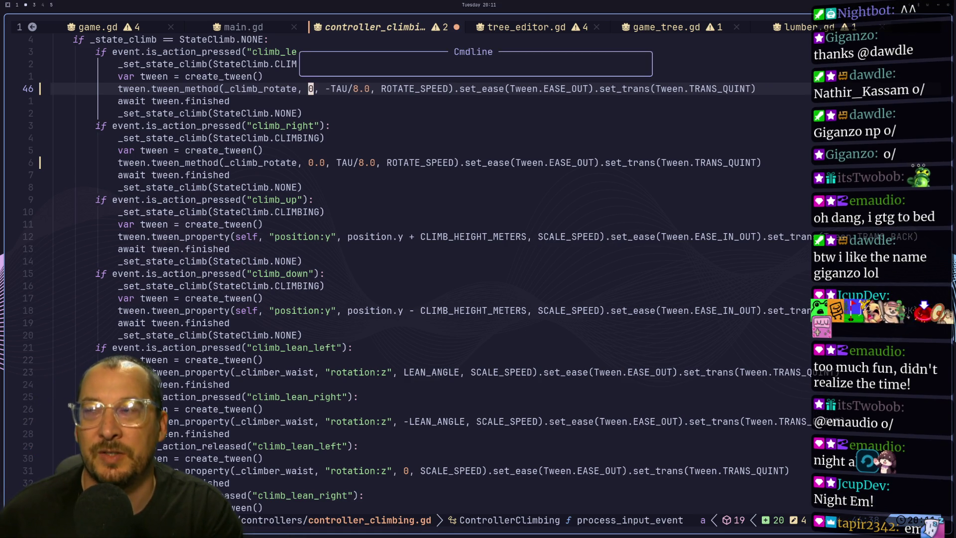
pyautogui.press('u')
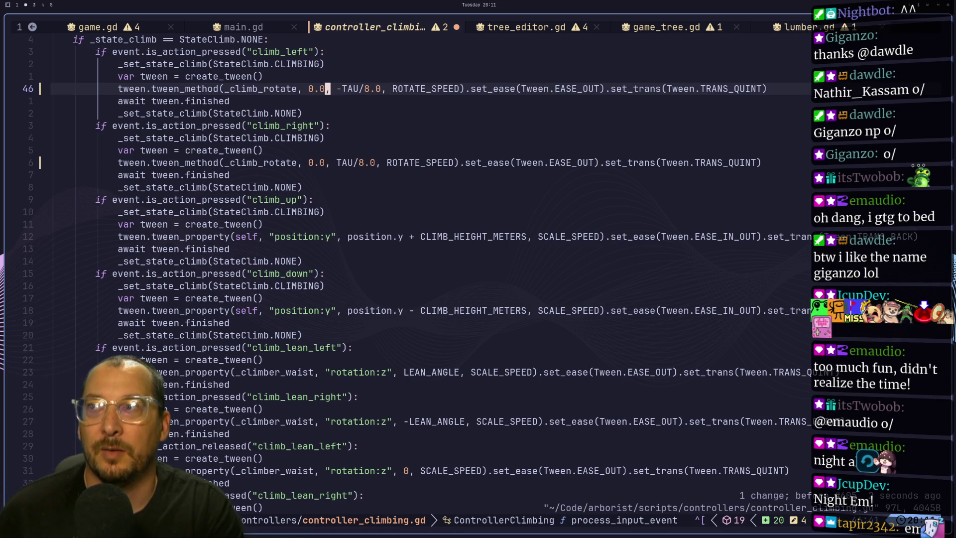
pyautogui.write(':w')
pyautogui.press('Return')
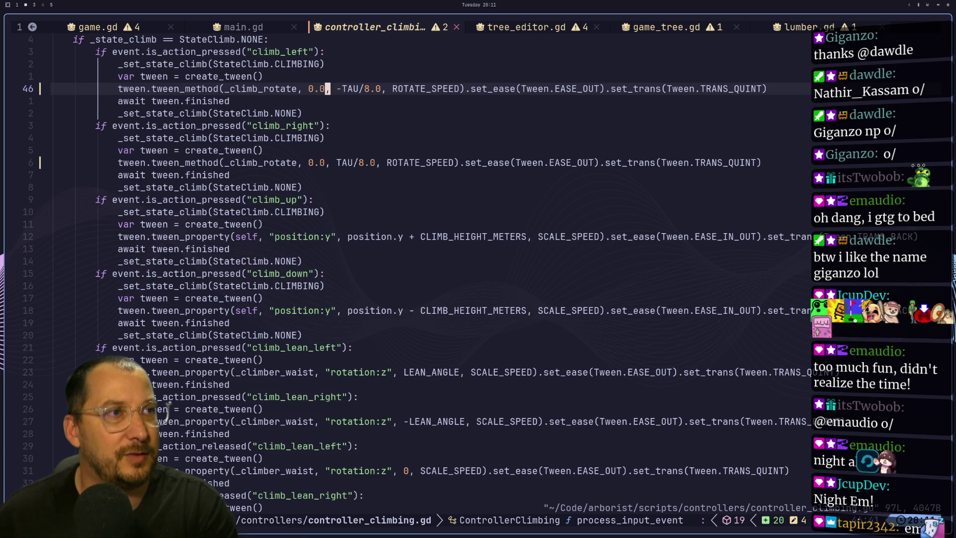
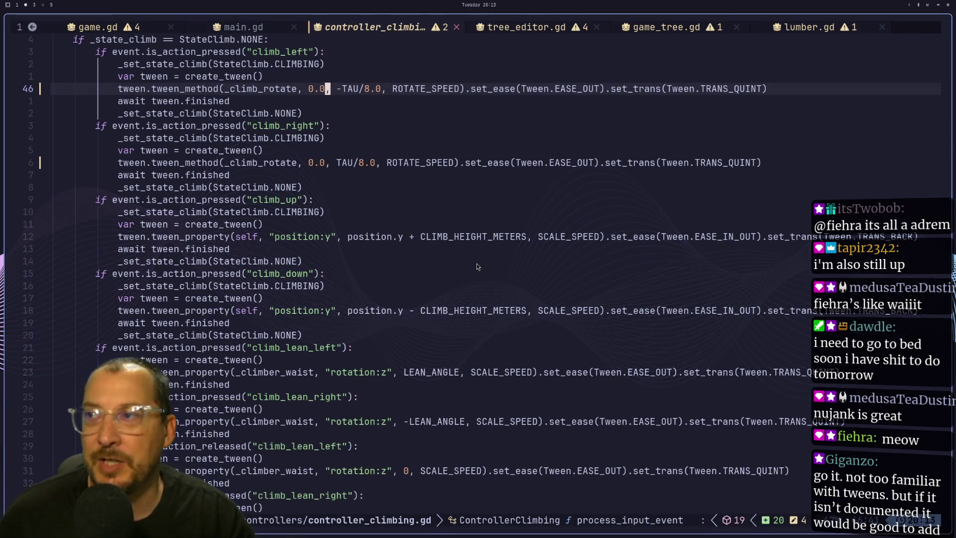
# Switch from controller_climbing.gd in Zed to the Godot Engine documentation workspace.
pyautogui.press('super+3')
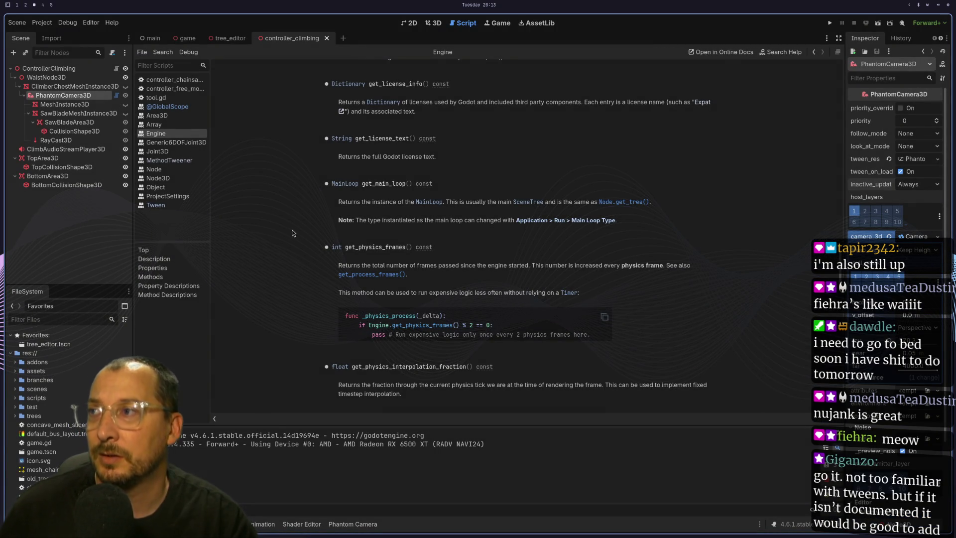
# Open the Tween reference and highlight tween_method's 'from' parameter and its Variant type.
pyautogui.click(157, 205)
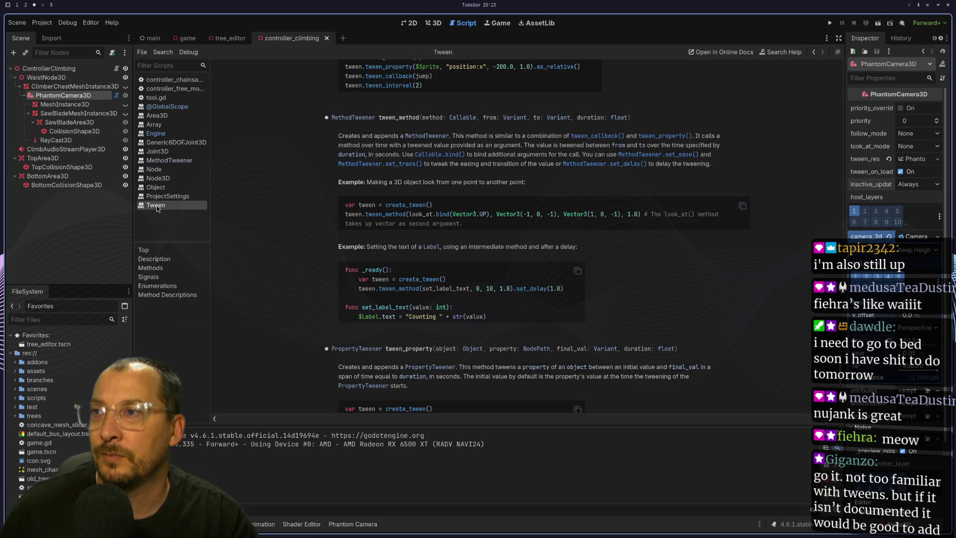
pyautogui.doubleClick(489, 118)
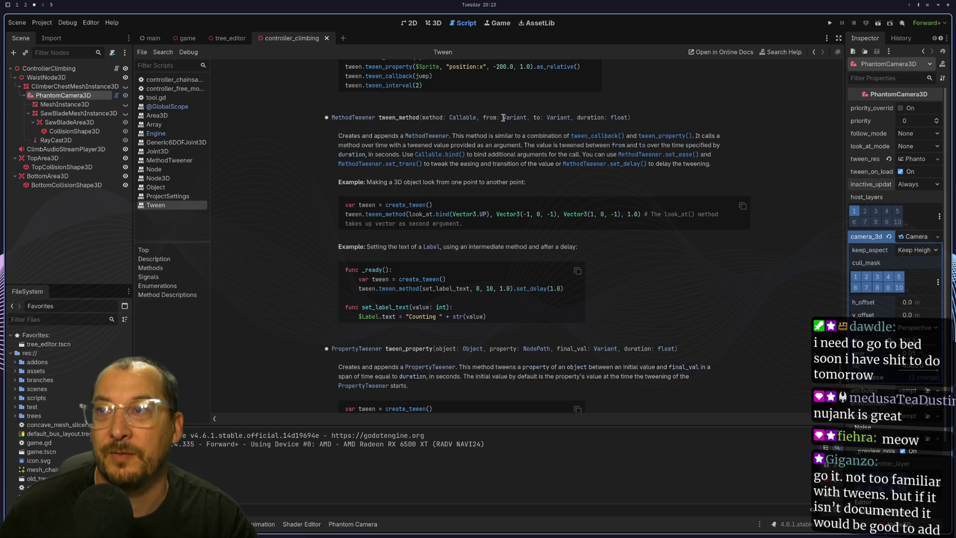
pyautogui.doubleClick(501, 119)
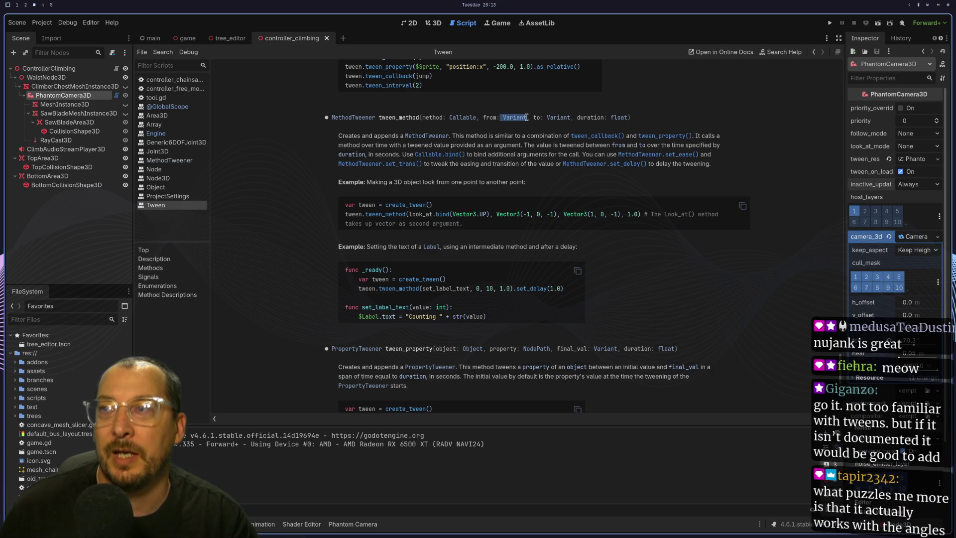
pyautogui.doubleClick(489, 118)
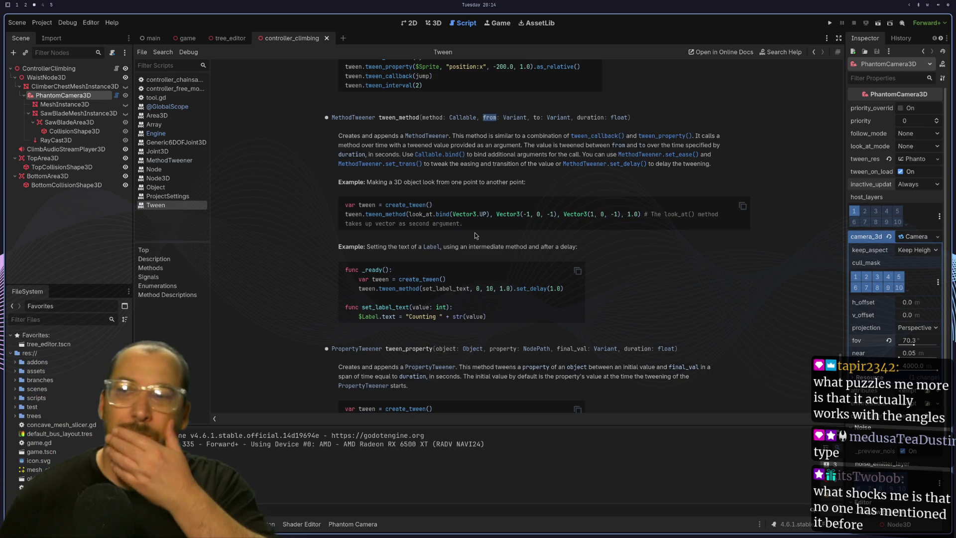
# Compare the tween_method docs against the climbing controller script, scrolling down the script.
pyautogui.press('super+2')
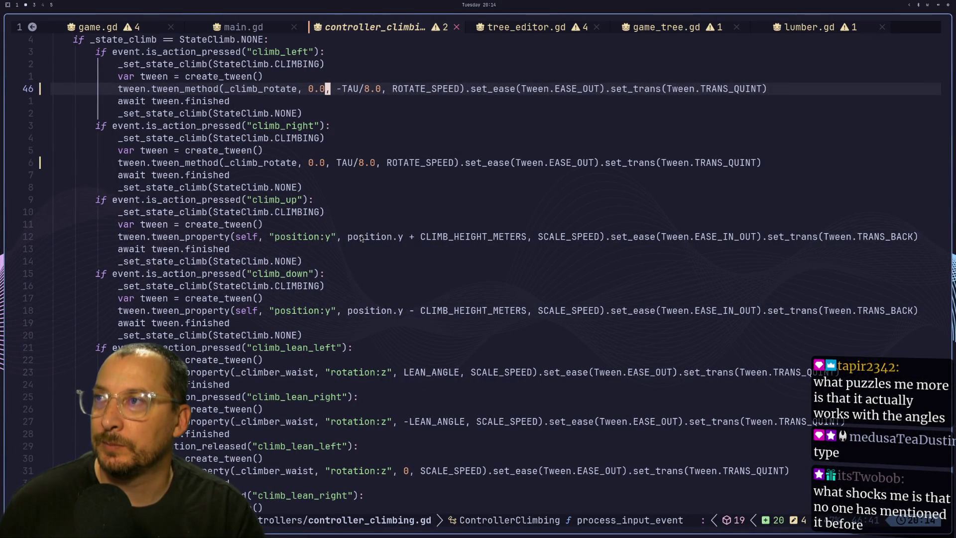
pyautogui.press('super+3')
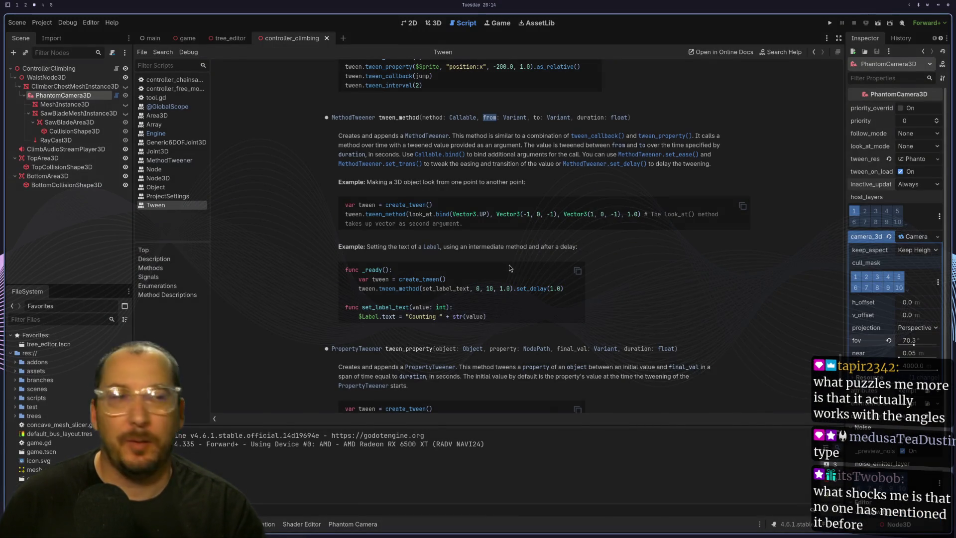
pyautogui.press('super+2')
pyautogui.scroll(-5, 402, 324)
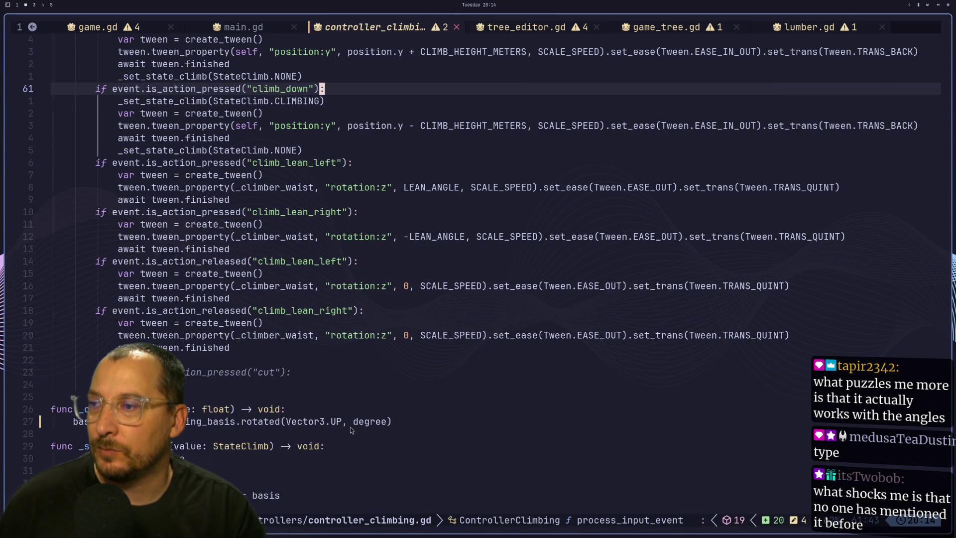
# Inspect _climb_starting_basis on the rotation line in _climb_rotate.
pyautogui.click(354, 425)
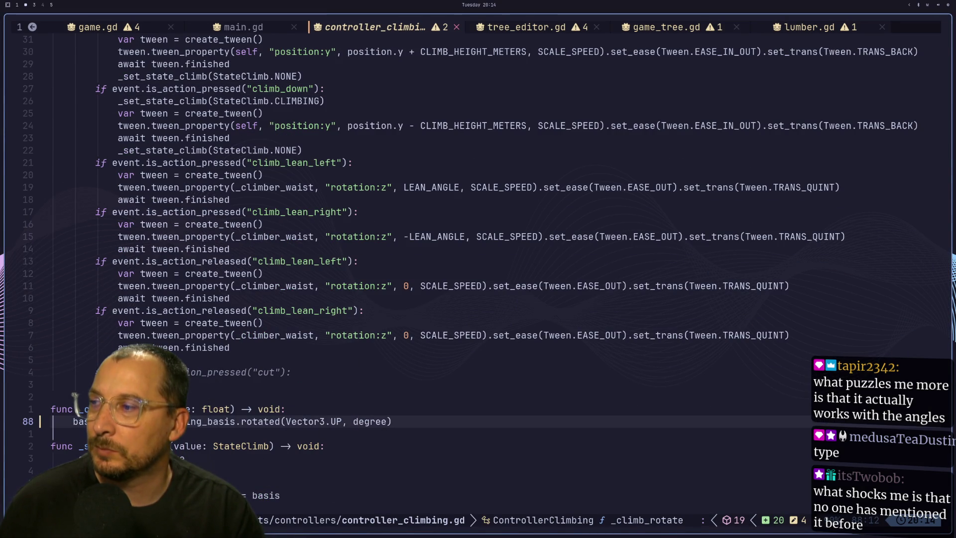
pyautogui.doubleClick(232, 422)
pyautogui.scroll(-1, 232, 421)
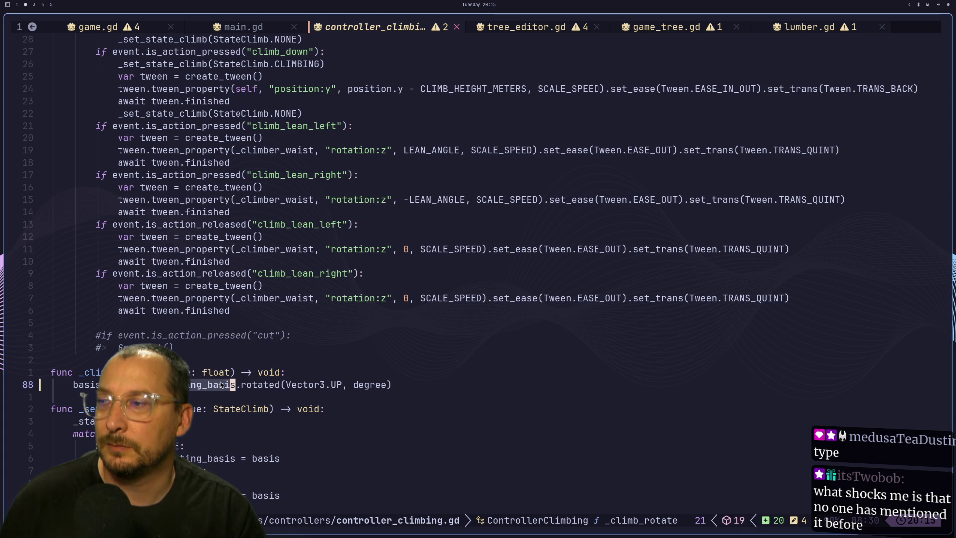
pyautogui.scroll(-2, 289, 443)
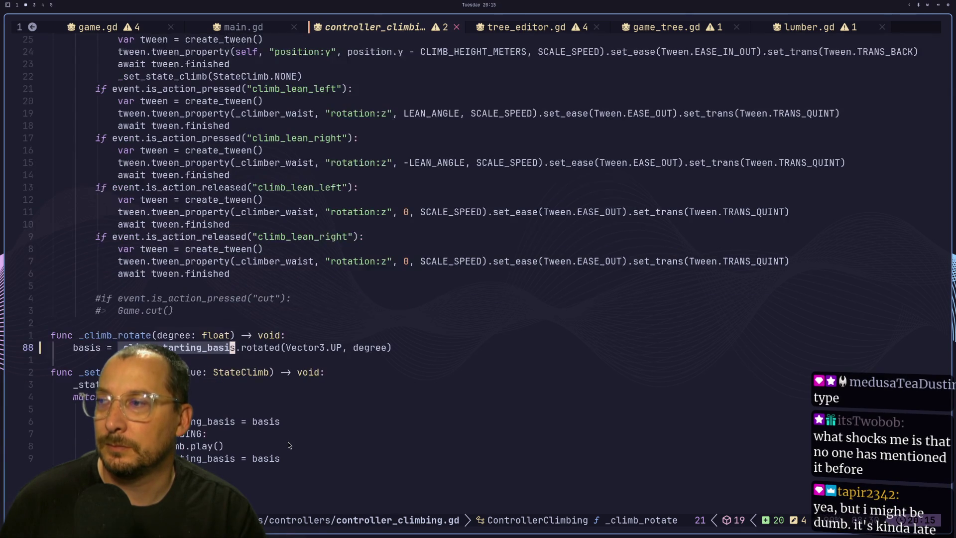
pyautogui.scroll(9, 288, 445)
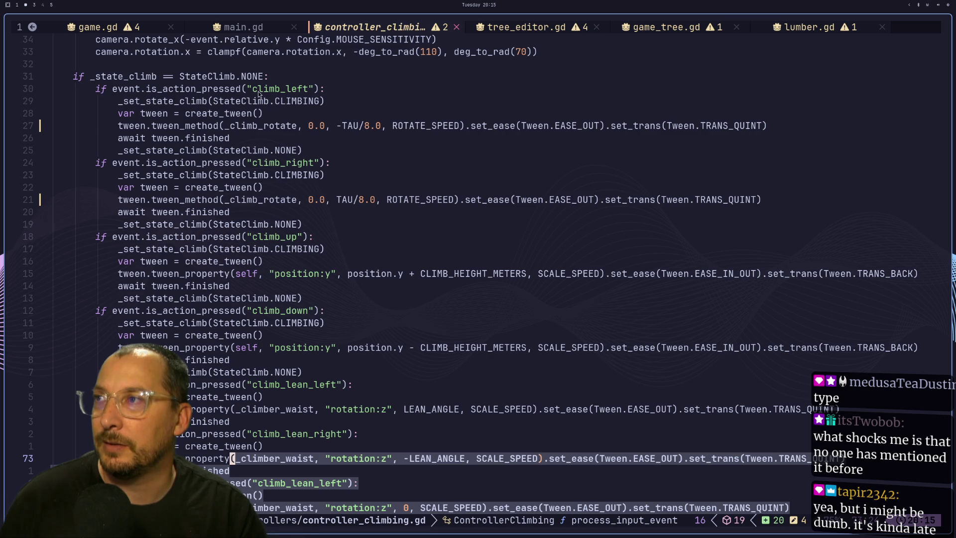
# Trace the climb_left to climb_down handlers and where _set_state_climb stores _climb_starting_basis.
pyautogui.doubleClick(293, 102)
pyautogui.scroll(-6, 322, 64)
pyautogui.moveTo(293, 102)
pyautogui.mouseDown()
pyautogui.moveTo(322, 64)
pyautogui.moveTo(317, 89)
pyautogui.mouseUp()
pyautogui.scroll(-1, 317, 88)
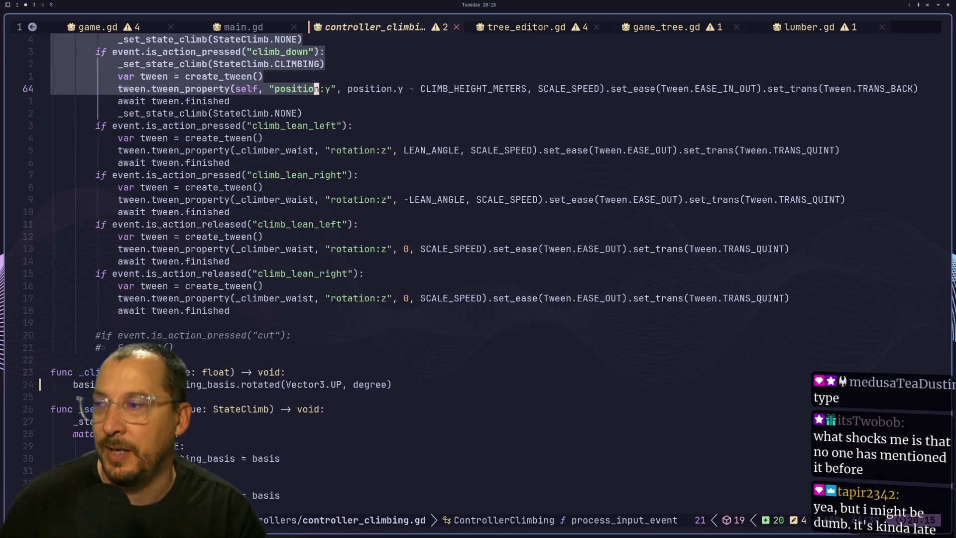
pyautogui.doubleClick(229, 458)
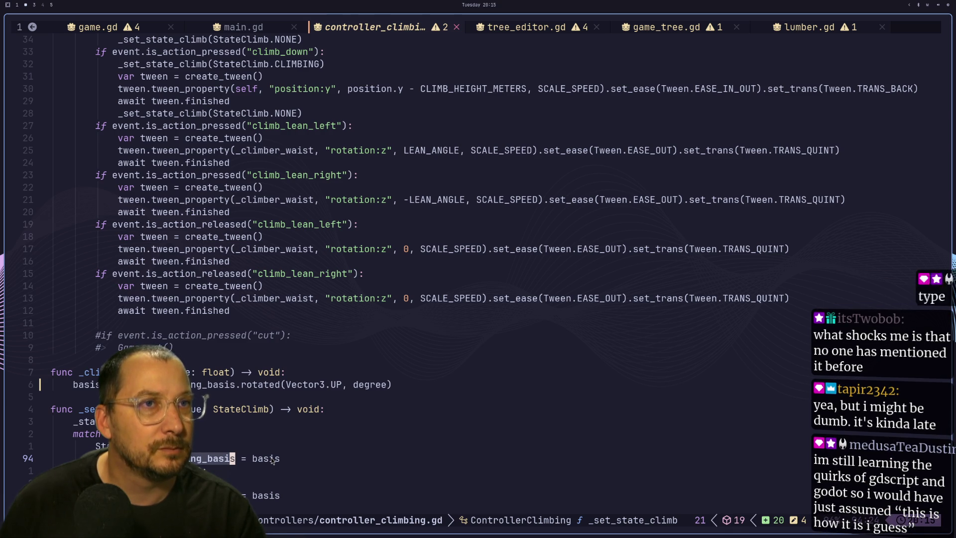
# Return to the _climb_rotate rotation line and highlight the assigned basis.
pyautogui.press('6')
pyautogui.press('k')
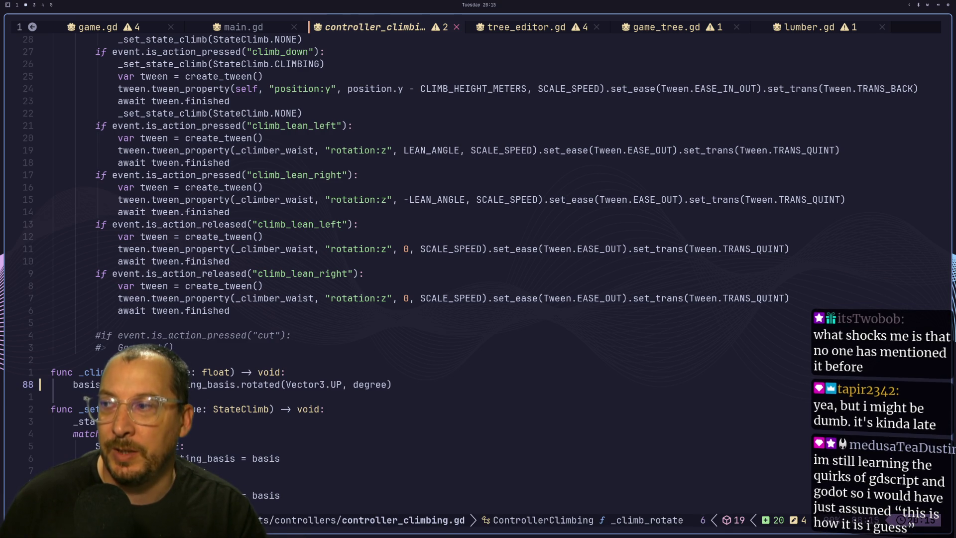
pyautogui.doubleClick(75, 385)
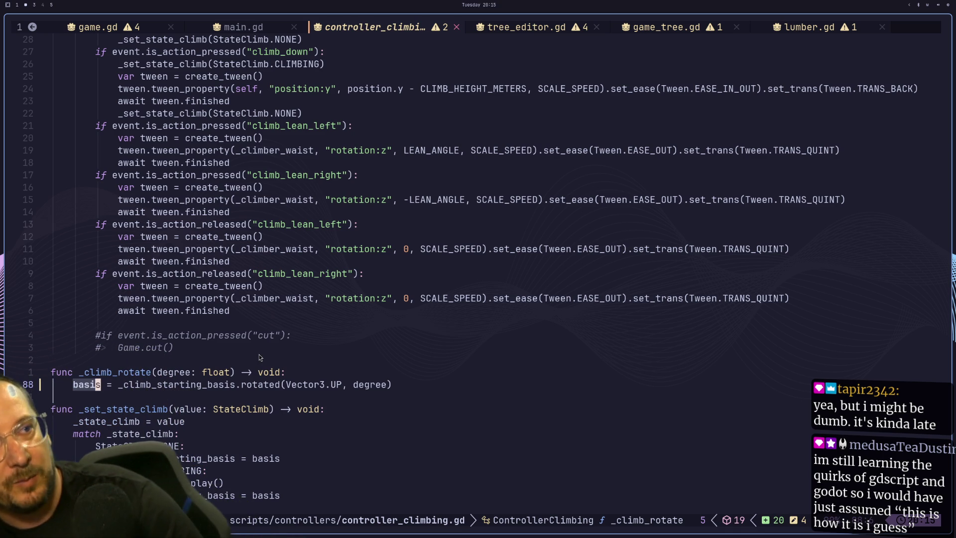
pyautogui.scroll(-2, 253, 321)
pyautogui.scroll(-2, 358, 316)
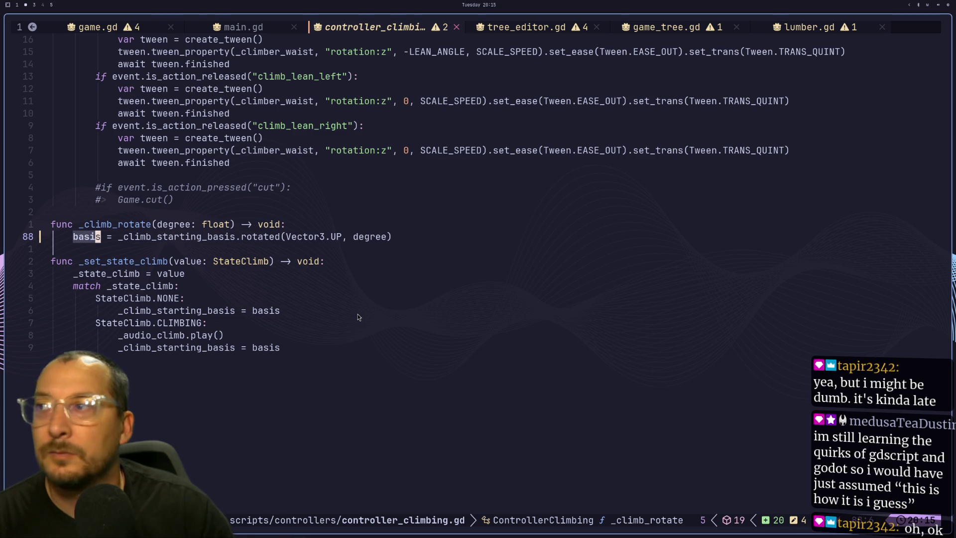
pyautogui.scroll(-1, 358, 314)
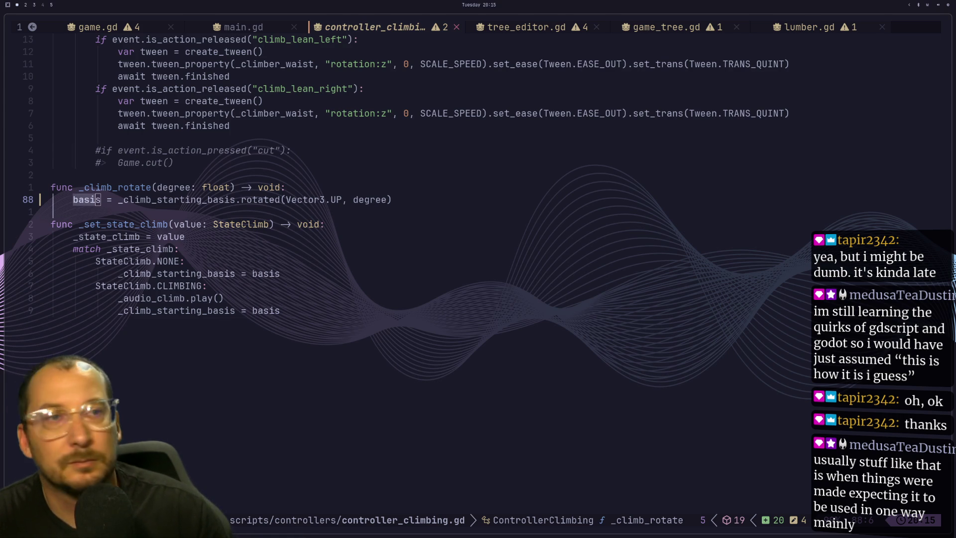
pyautogui.scroll(11, 194, 125)
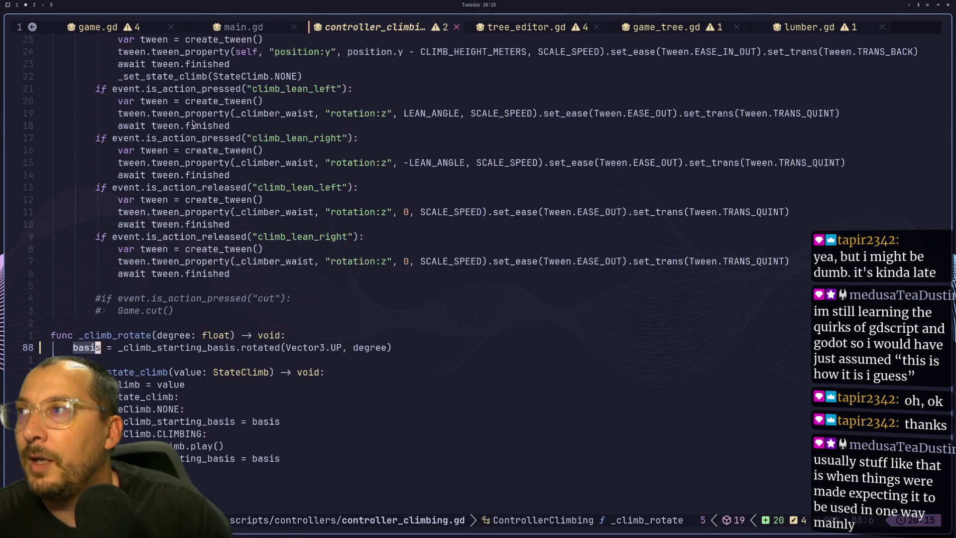
pyautogui.scroll(2, 199, 134)
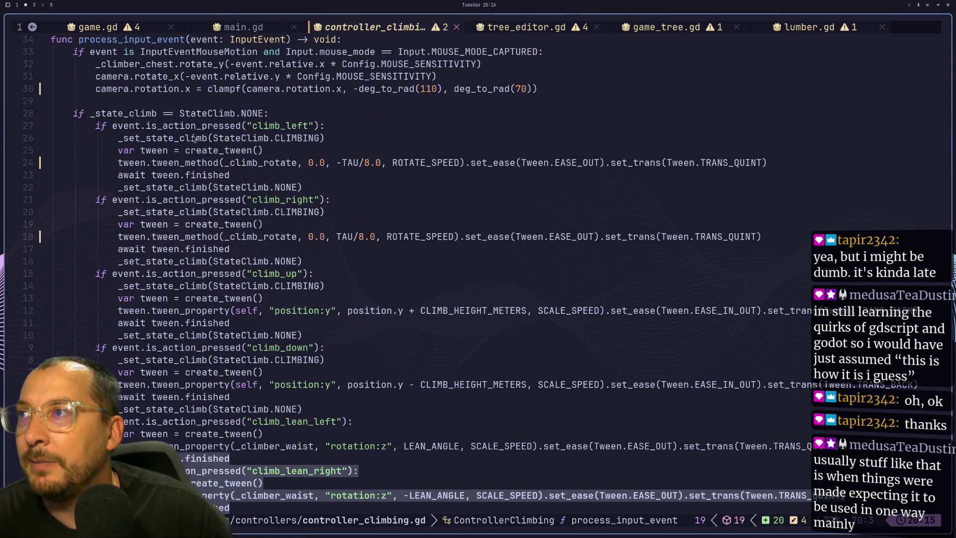
pyautogui.click(175, 115)
pyautogui.moveTo(90, 118); pyautogui.dragTo(244, 120)
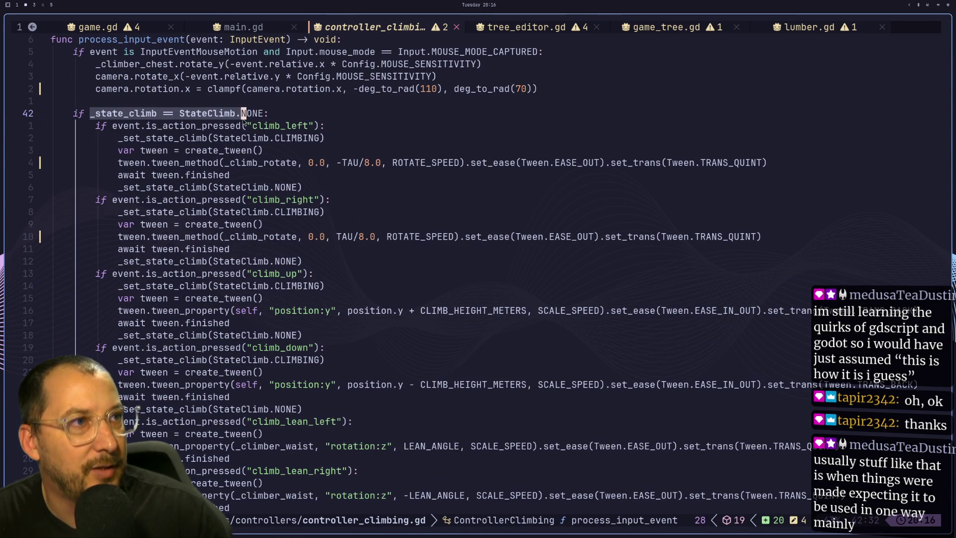
pyautogui.scroll(-9, 244, 120)
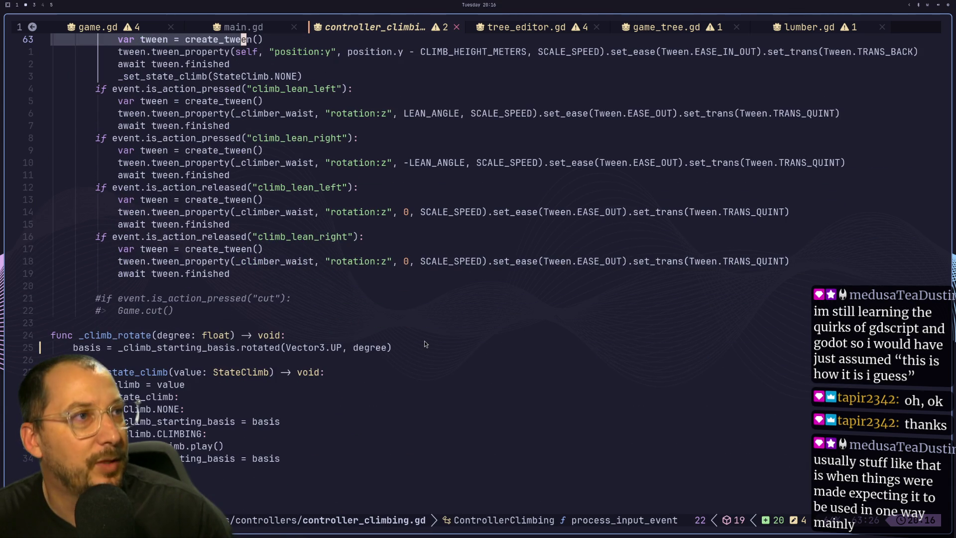
pyautogui.scroll(6, 425, 342)
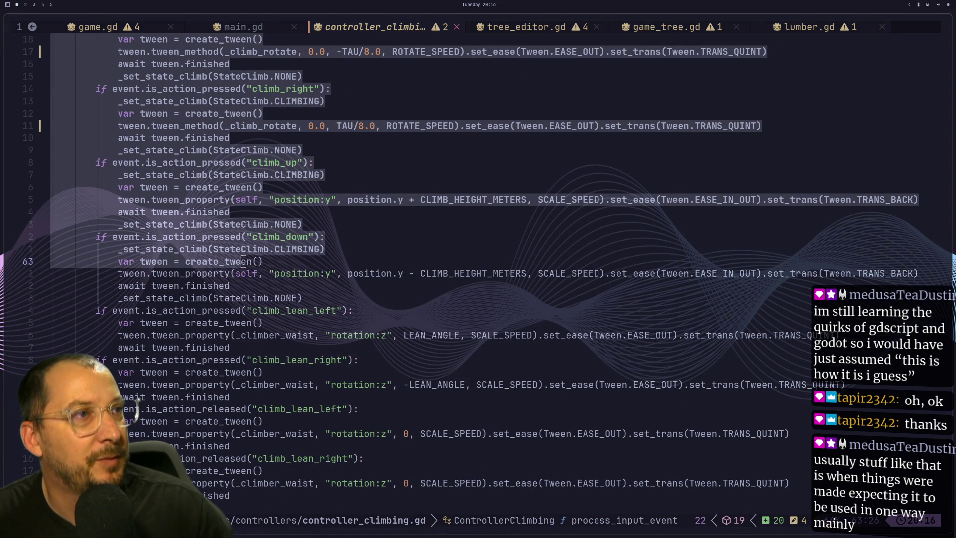
pyautogui.scroll(-11, 586, 174)
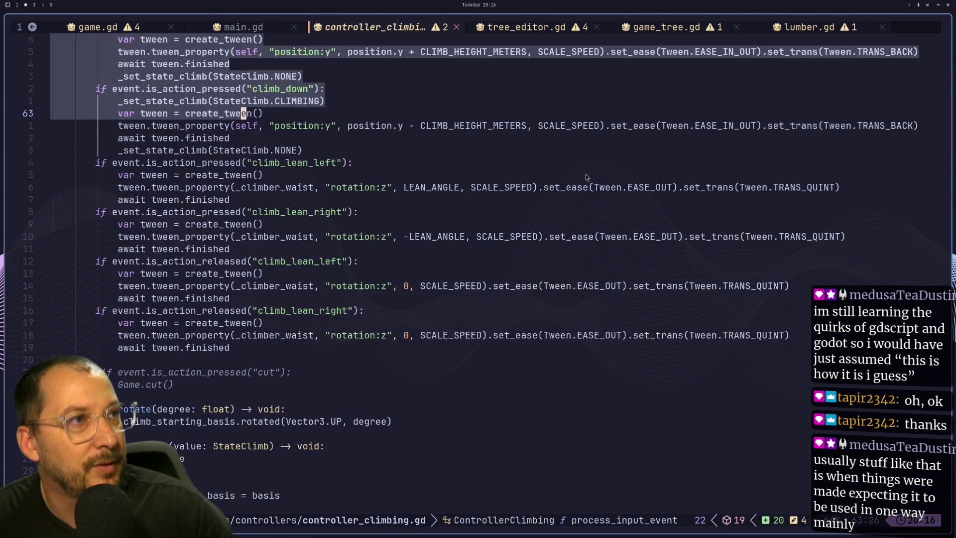
pyautogui.scroll(-2, 586, 177)
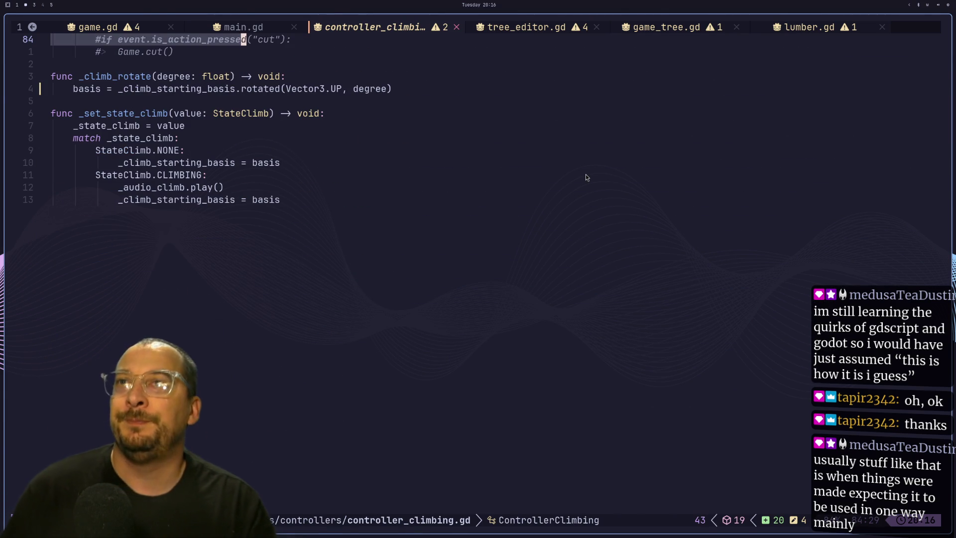
pyautogui.scroll(4, 585, 178)
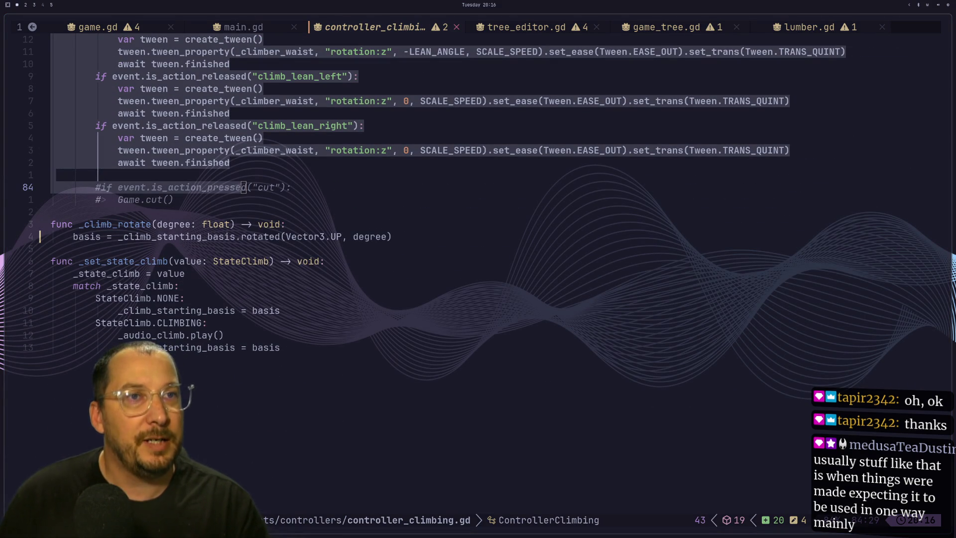